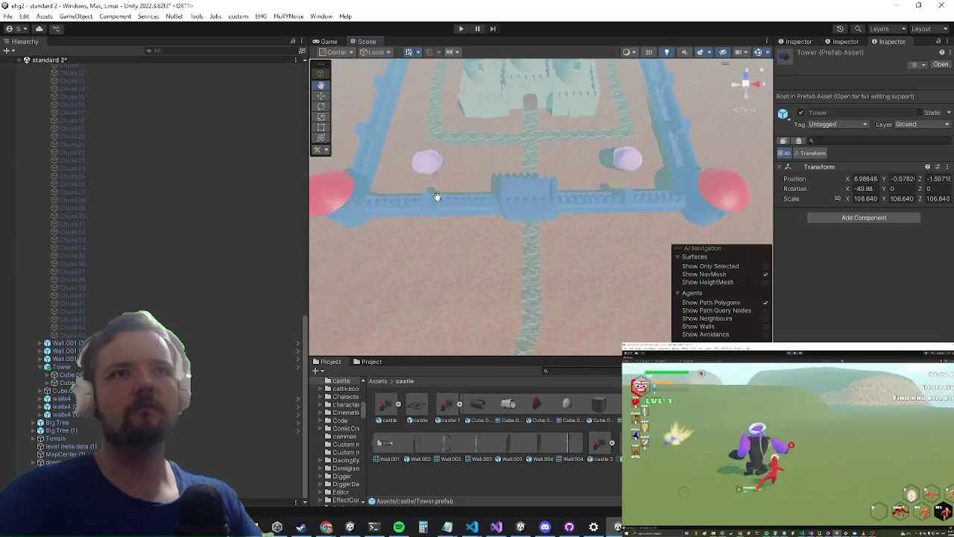
- Delete the left tower from the castle
click(344, 222)
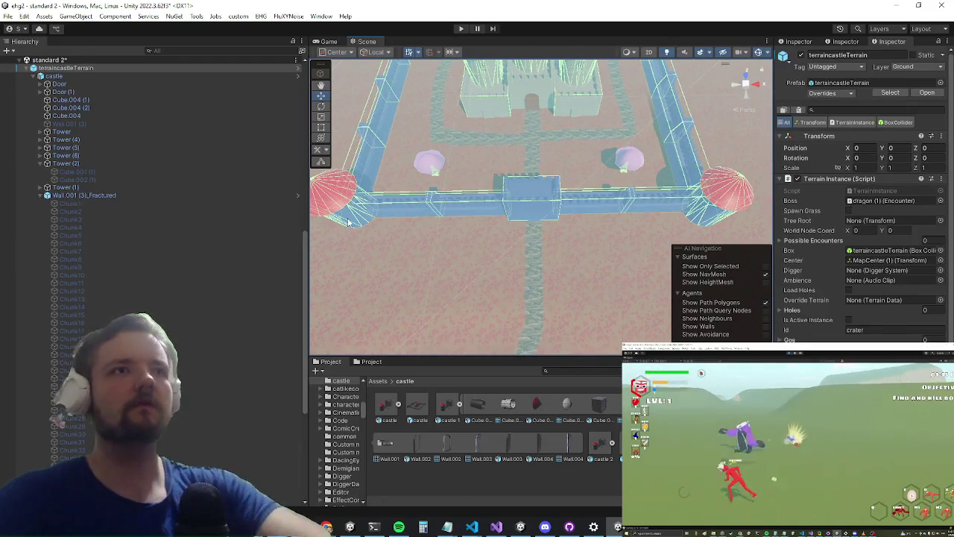
click(348, 221)
key(Delete)
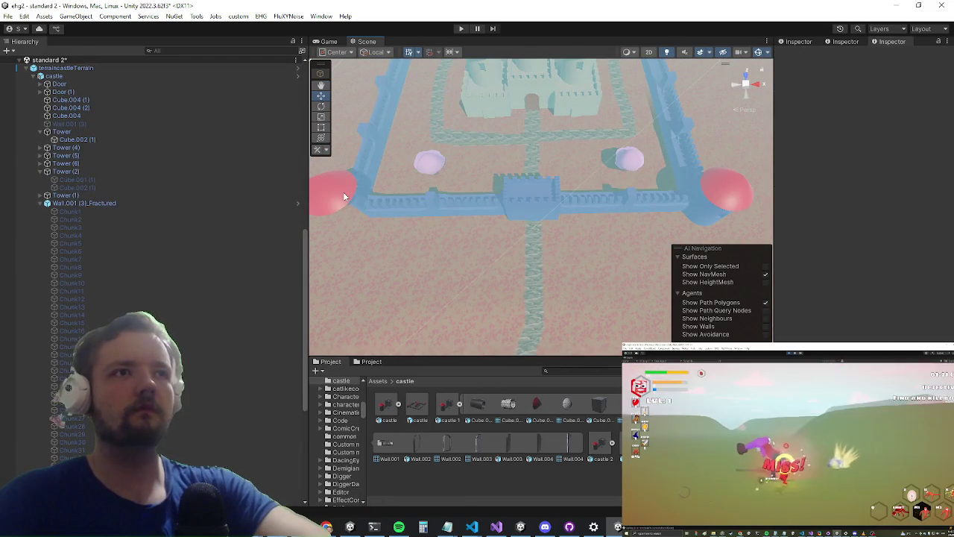
click(343, 192)
click(97, 135)
key(Delete)
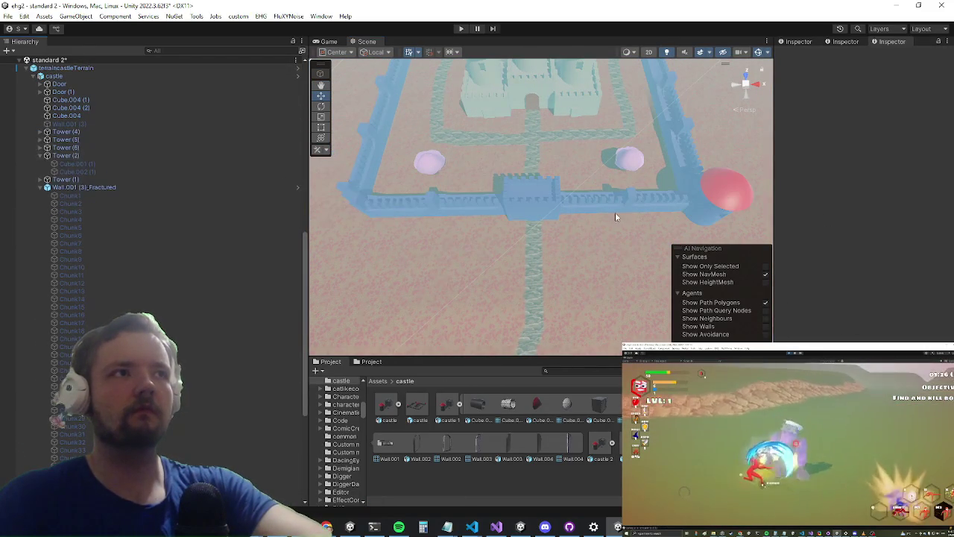
- Move the right tower, Tower (3), along X to the left wall corner
click(728, 187)
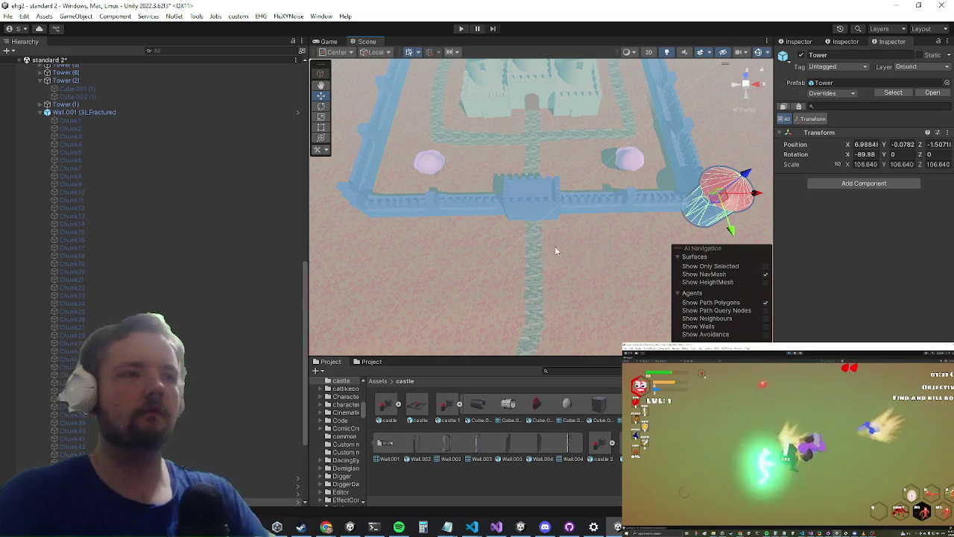
mouse_move(751, 194)
mouse_down()
mouse_move(367, 201)
mouse_move(373, 214)
mouse_up()
key(f)
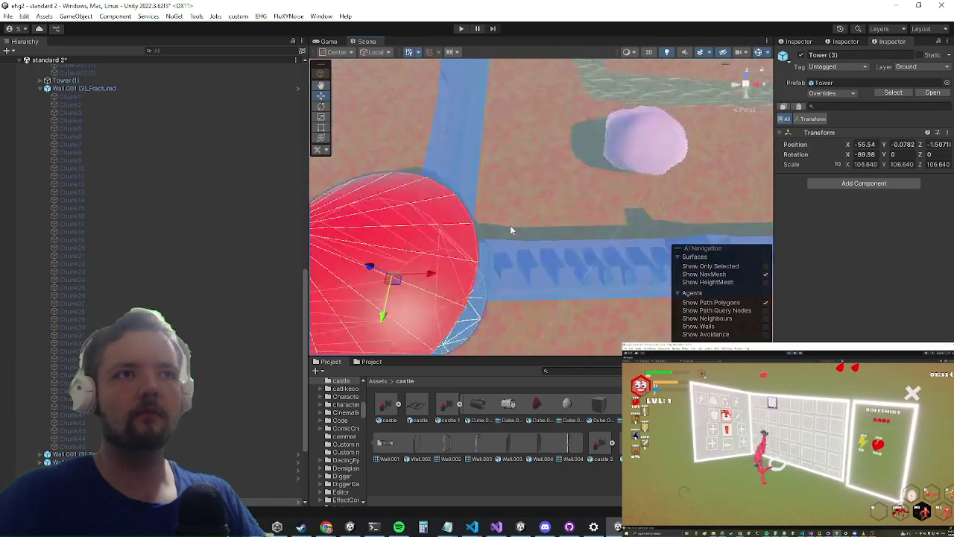
mouse_move(509, 225)
mouse_down()
mouse_move(486, 131)
mouse_move(500, 174)
mouse_up()
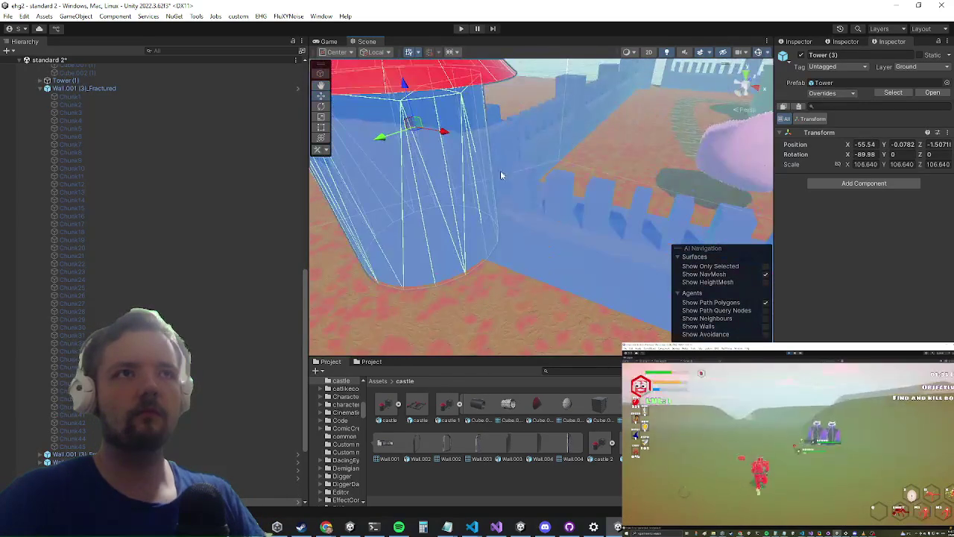
drag(443, 137, 455, 139)
scroll(526, 157, down, 3)
mouse_move(526, 157)
mouse_down()
mouse_move(496, 200)
mouse_move(527, 170)
mouse_move(573, 236)
mouse_move(635, 200)
mouse_move(565, 226)
mouse_move(619, 261)
mouse_up()
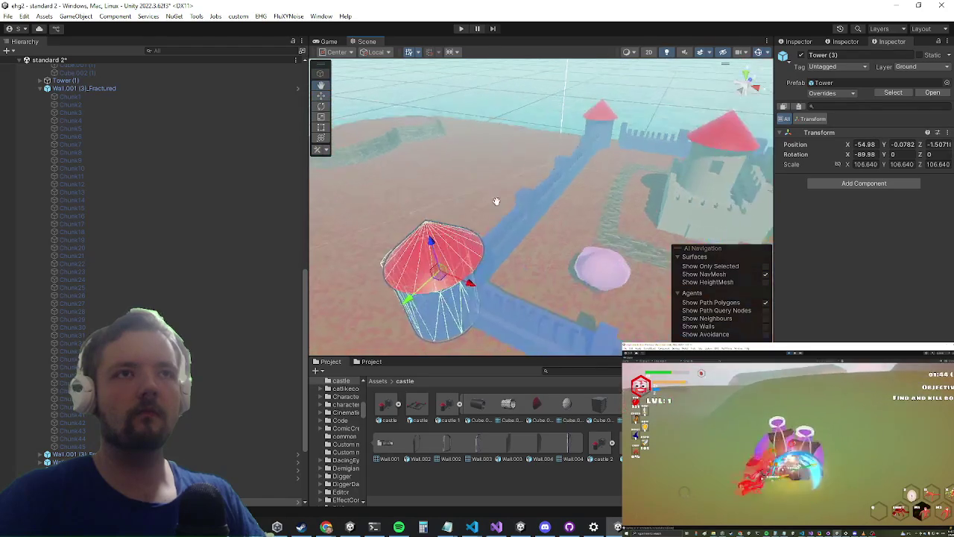
scroll(149, 261, down, 5)
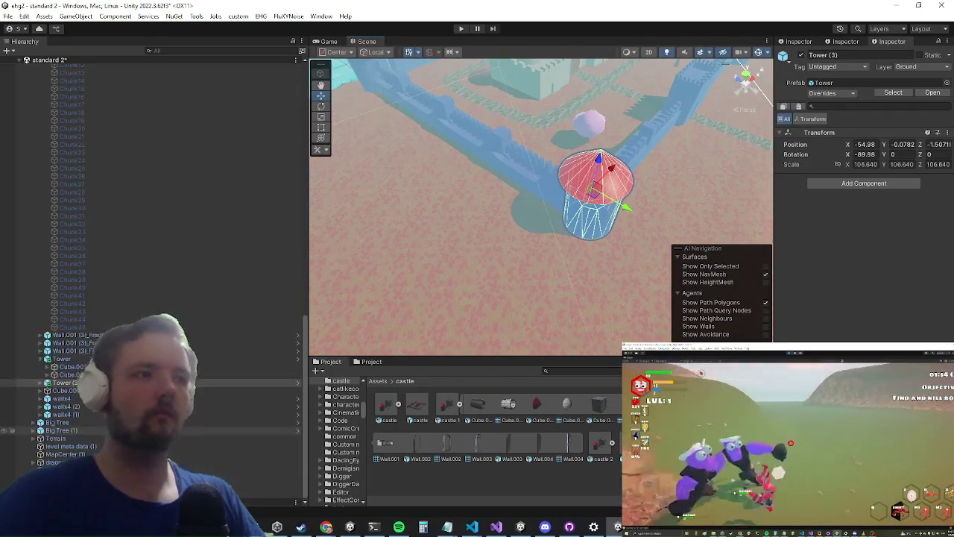
mouse_move(492, 272)
mouse_down()
mouse_move(539, 289)
mouse_move(606, 258)
mouse_up()
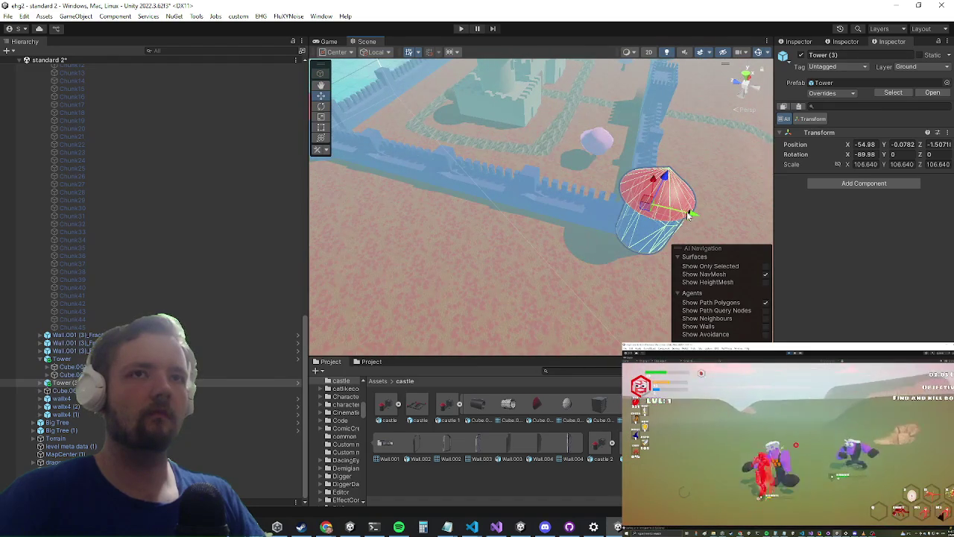
drag(688, 213, 576, 261)
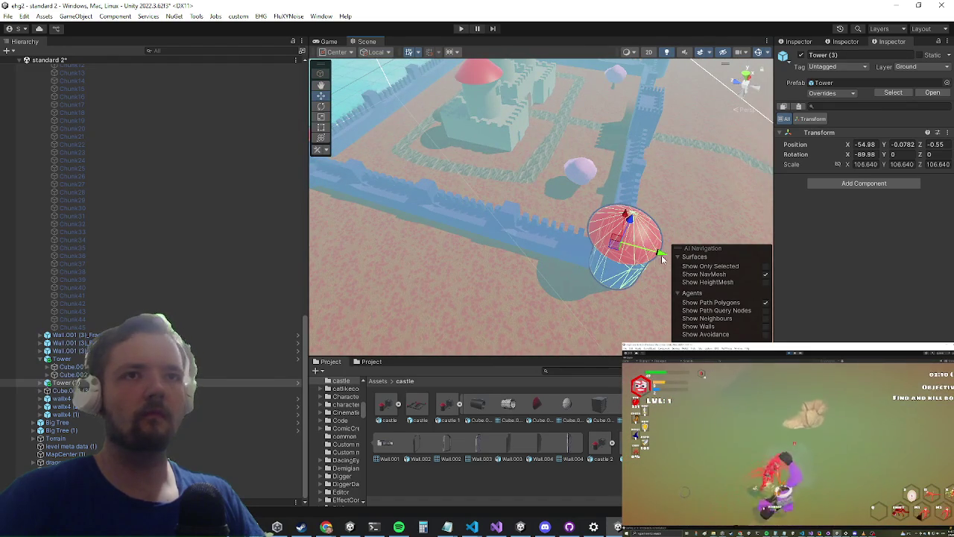
- Duplicate the tower and slide the copy, Tower (7), further along the wall
key(ctrl+d)
mouse_move(661, 254)
mouse_down()
mouse_move(492, 198)
mouse_move(372, 214)
mouse_move(522, 253)
mouse_move(454, 210)
mouse_up()
click(472, 226)
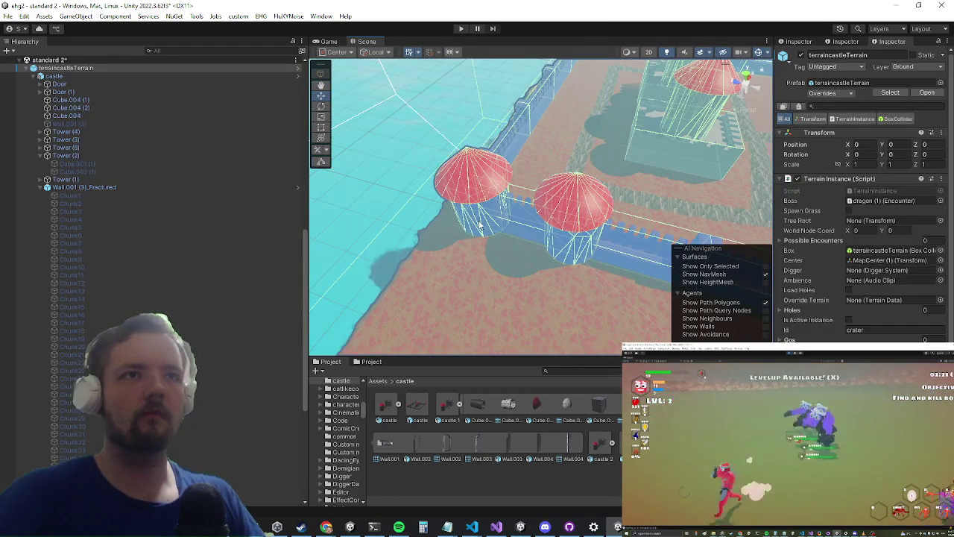
- Delete Tower (1)
click(480, 226)
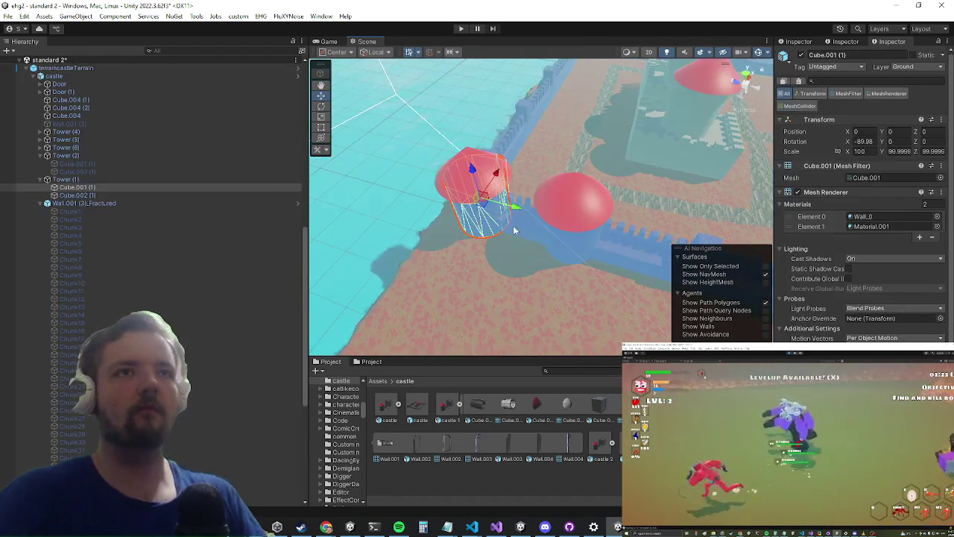
click(156, 182)
key(Delete)
- Move Tower (7) along Z to the end of the wall
click(577, 240)
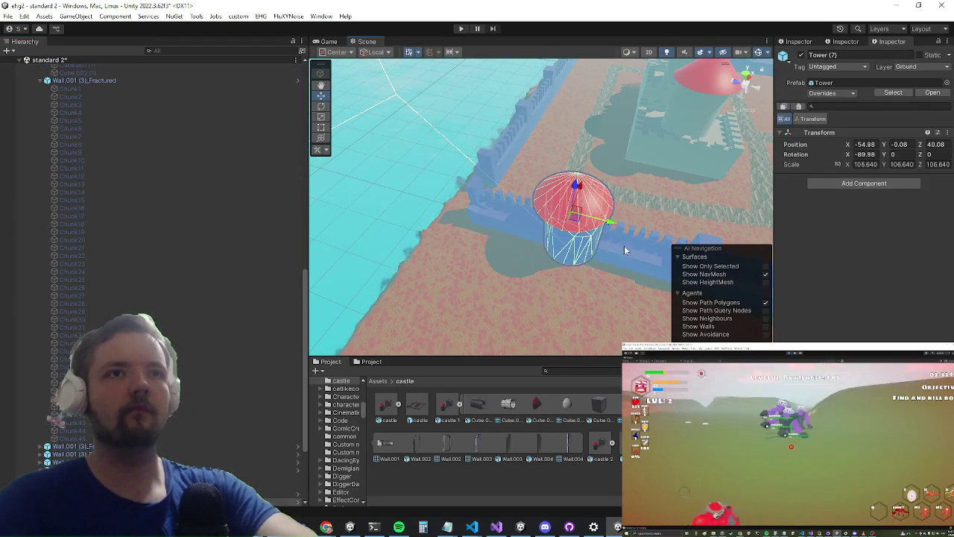
drag(609, 221, 491, 196)
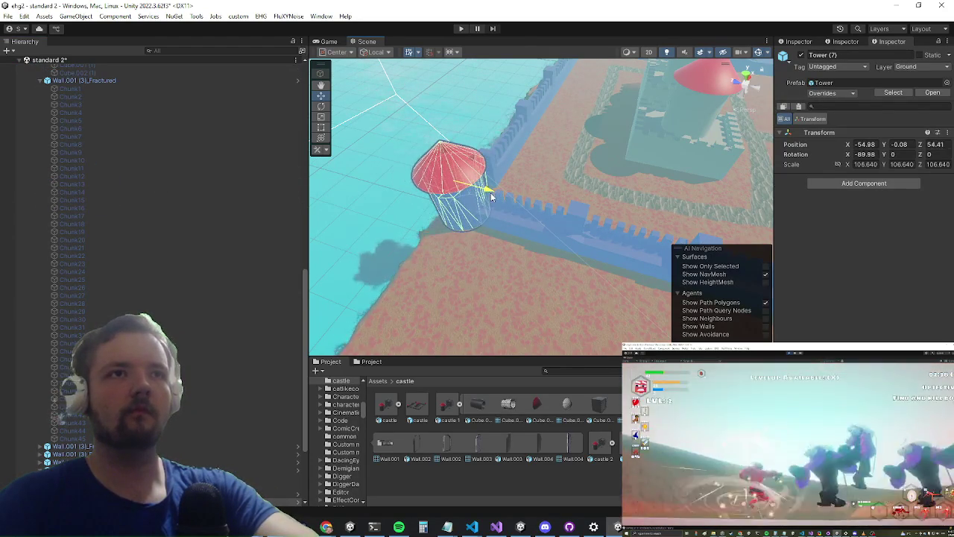
scroll(28, 406, down, 5)
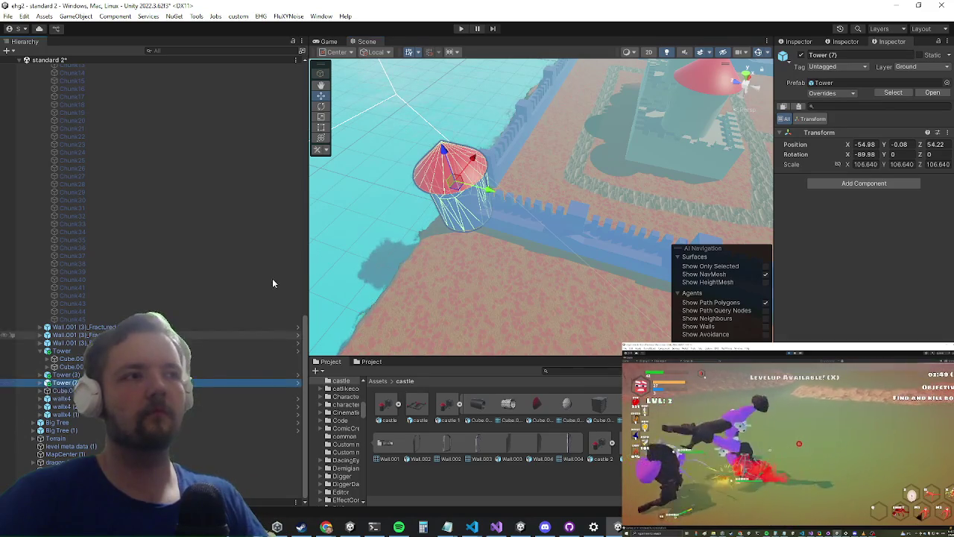
- Duplicate Tower (7) and place the copy, Tower (8), on the far wall at X 5.6
key(ctrl+d)
drag(540, 195, 486, 284)
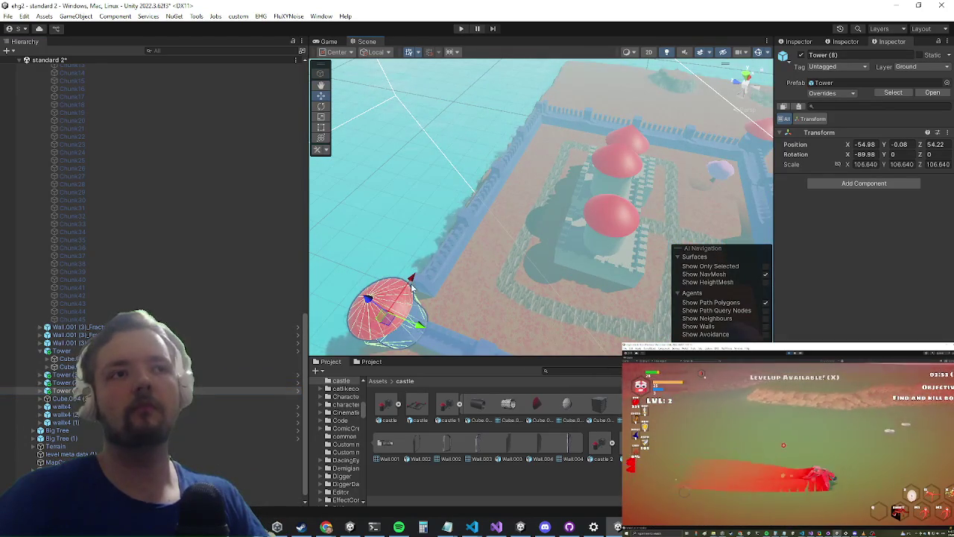
drag(411, 281, 545, 89)
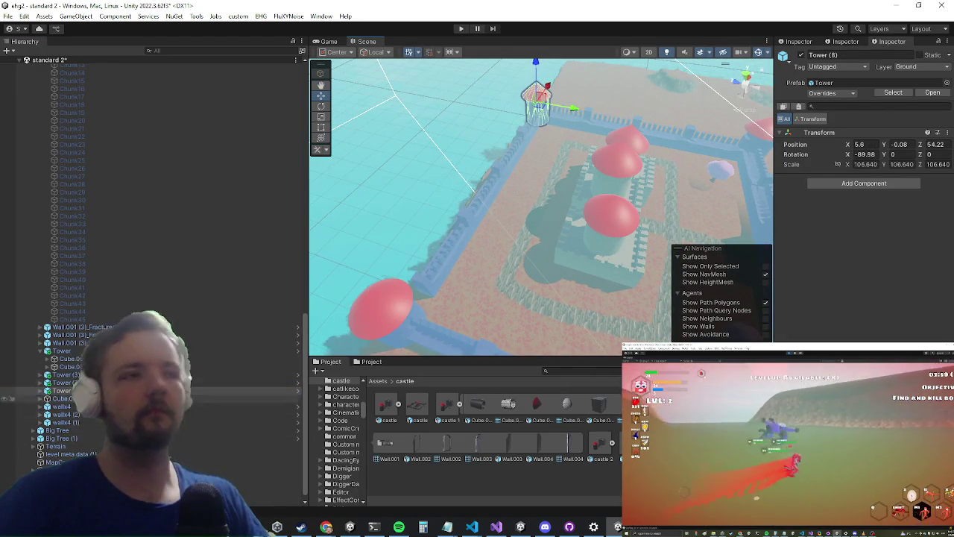
key(f)
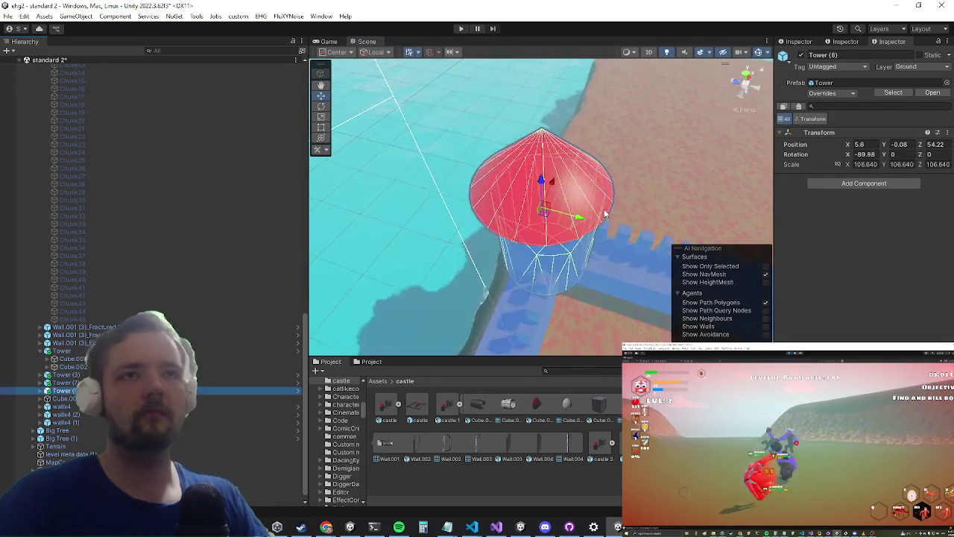
mouse_move(606, 213)
mouse_down()
mouse_move(481, 91)
mouse_move(450, 200)
mouse_move(577, 184)
mouse_move(405, 287)
mouse_move(487, 222)
mouse_move(579, 196)
mouse_move(495, 204)
mouse_up()
- Slide the long back wall slightly left and save the scene
click(516, 212)
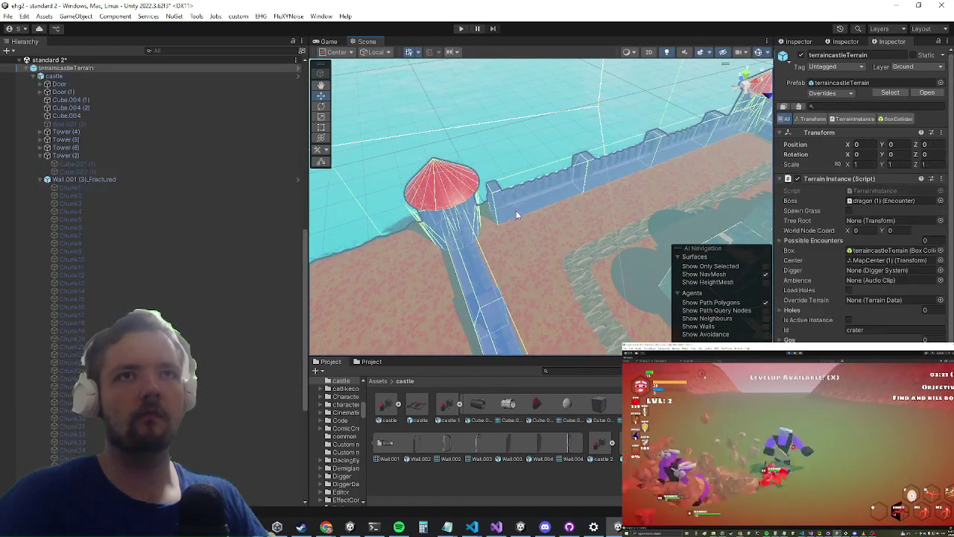
click(515, 213)
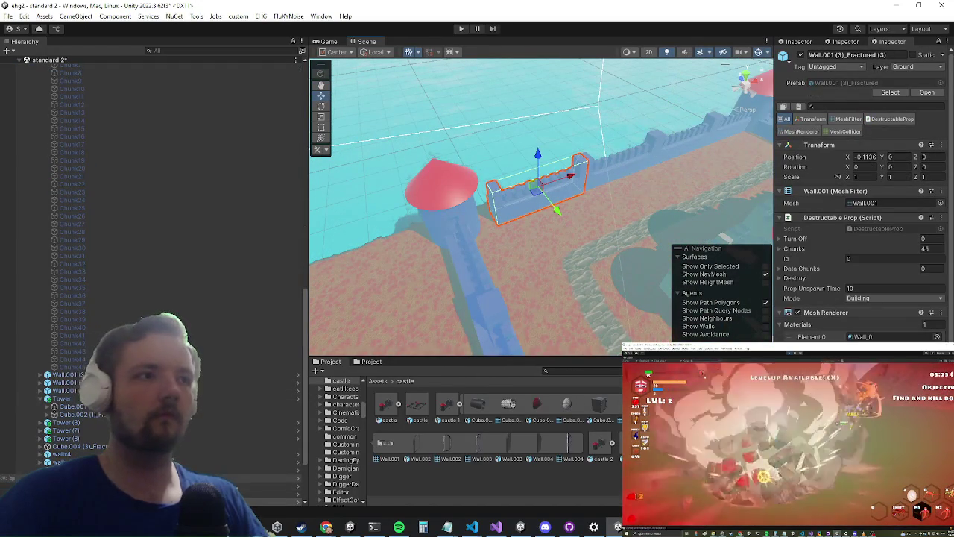
click(633, 171)
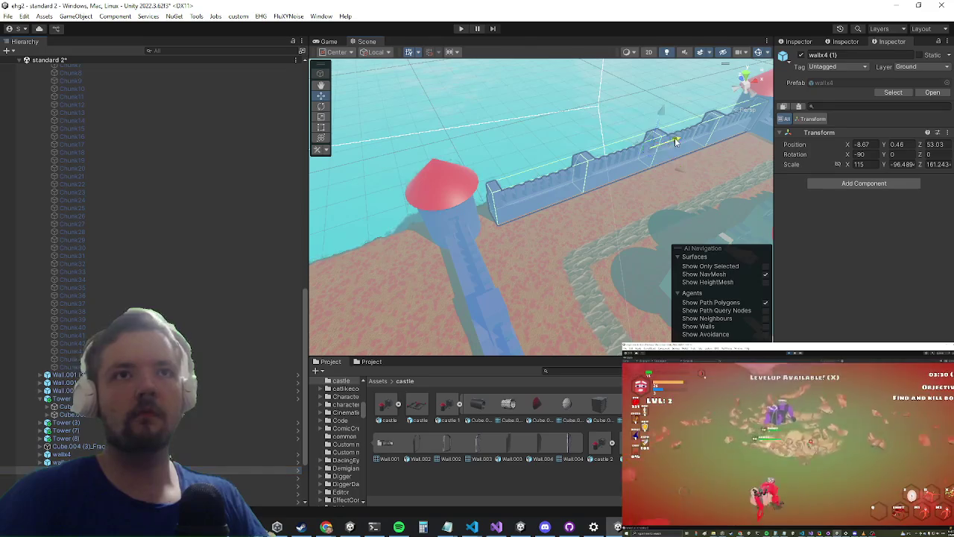
mouse_move(675, 138)
mouse_down()
mouse_move(654, 146)
mouse_move(665, 144)
mouse_move(551, 99)
mouse_move(532, 209)
mouse_move(531, 152)
mouse_move(526, 198)
mouse_move(506, 197)
mouse_move(495, 247)
mouse_up()
scroll(495, 247, up, 3)
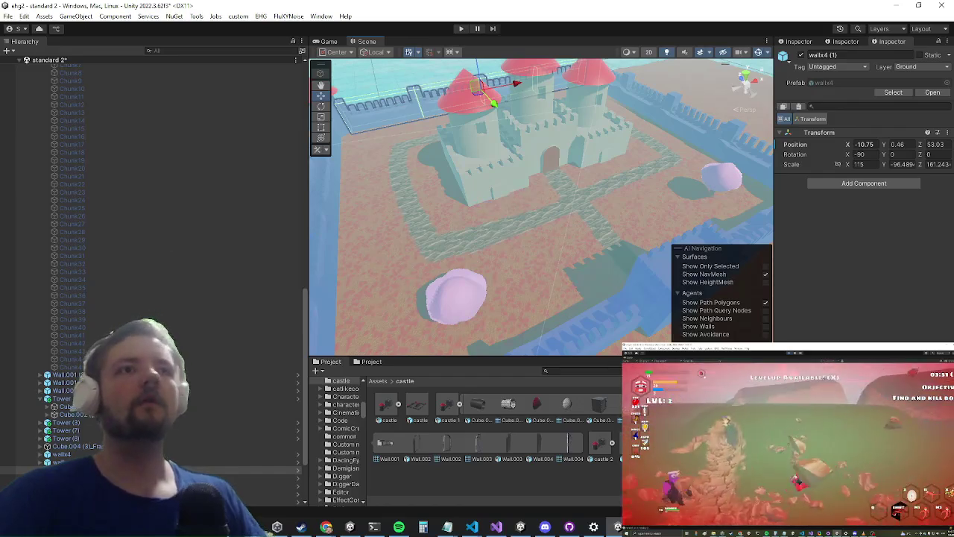
key(ctrl+s)
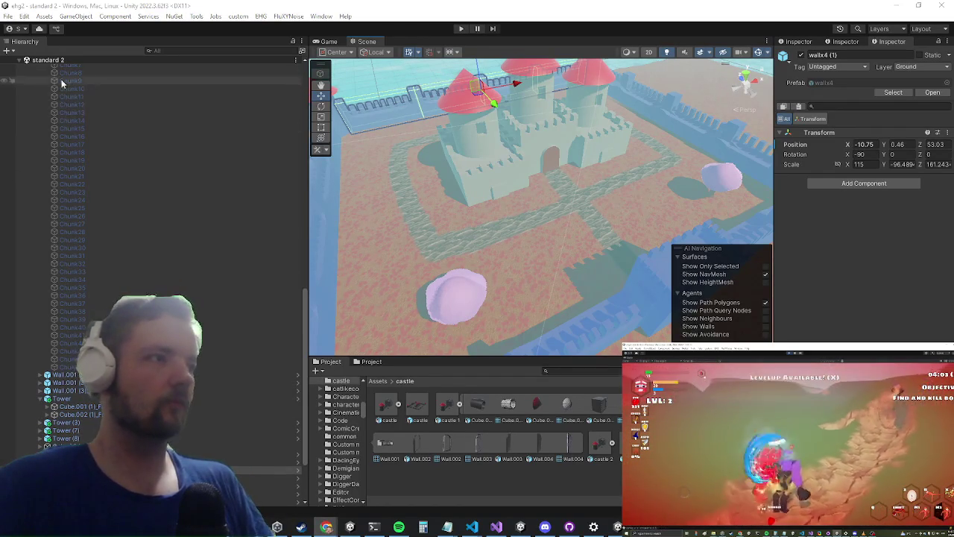
- Apply all overrides to the terraincastleTerrain prefab and frame the castle terrain
scroll(119, 264, up, 10)
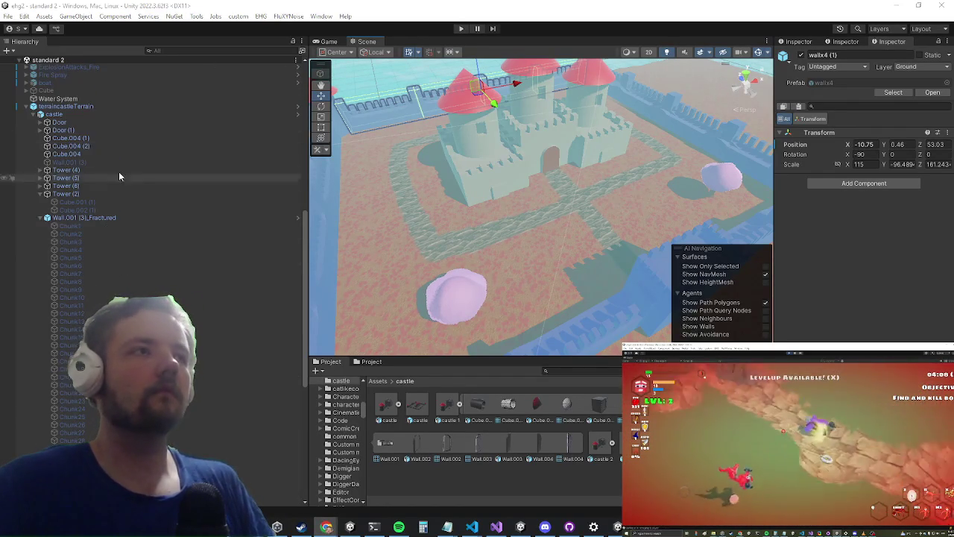
click(110, 106)
click(824, 93)
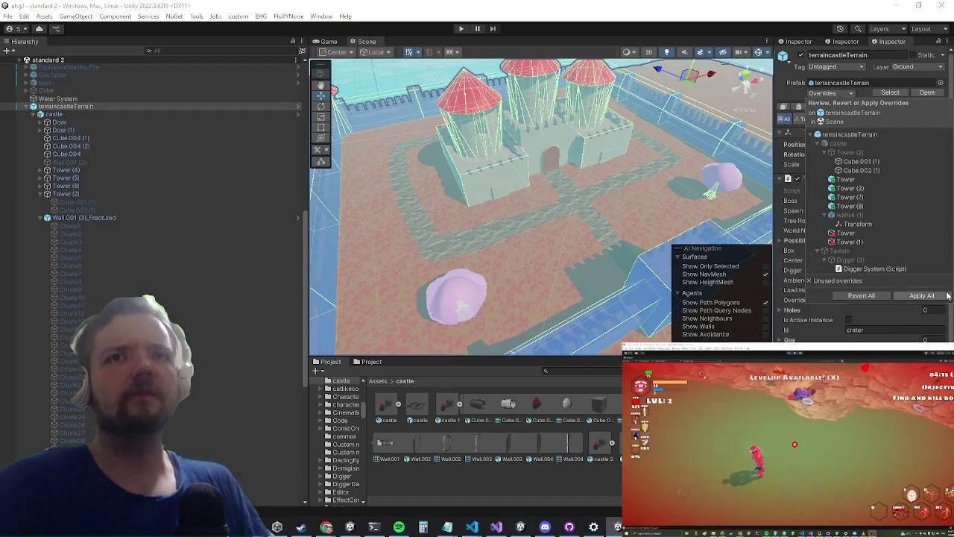
click(923, 296)
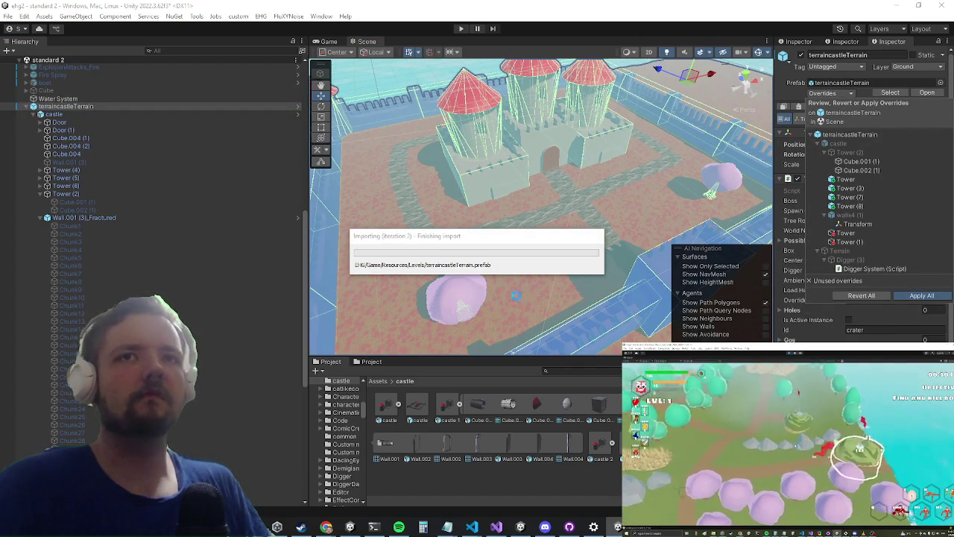
key(f)
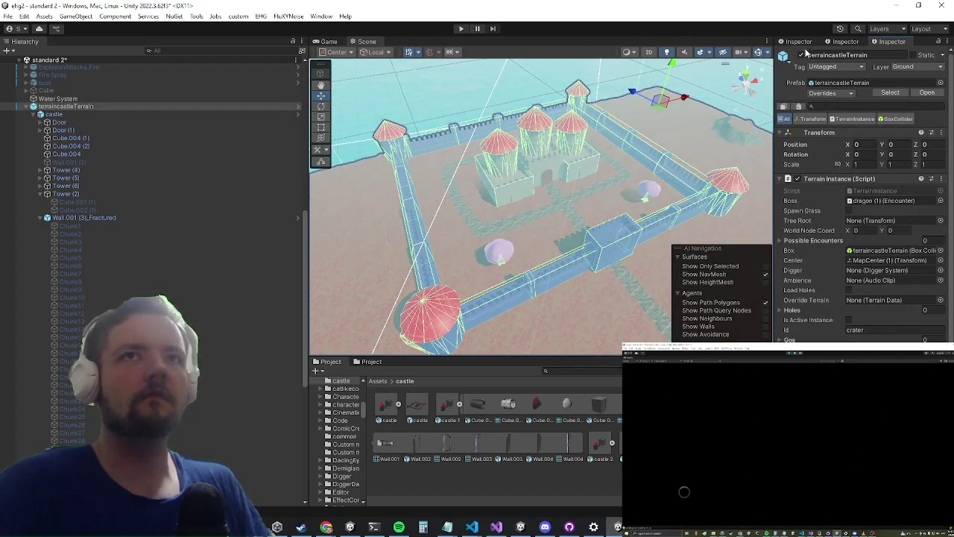
- Enter Play mode and maximize the Game view
click(461, 29)
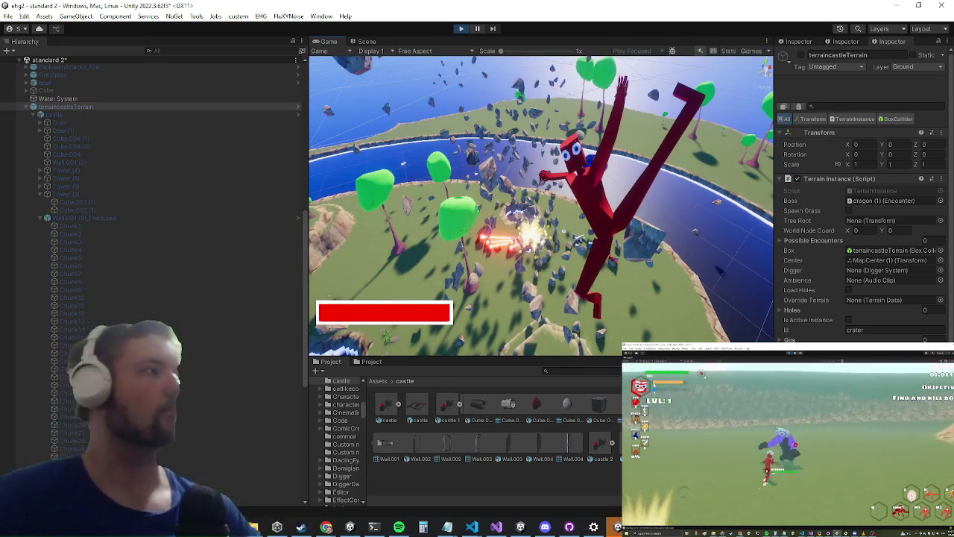
scroll(861, 224, down, 1)
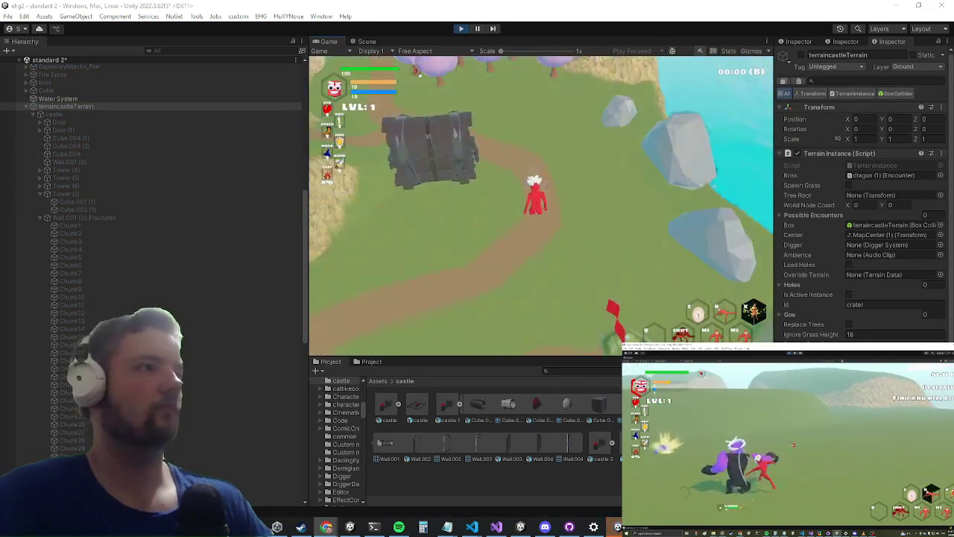
key(shift+space)
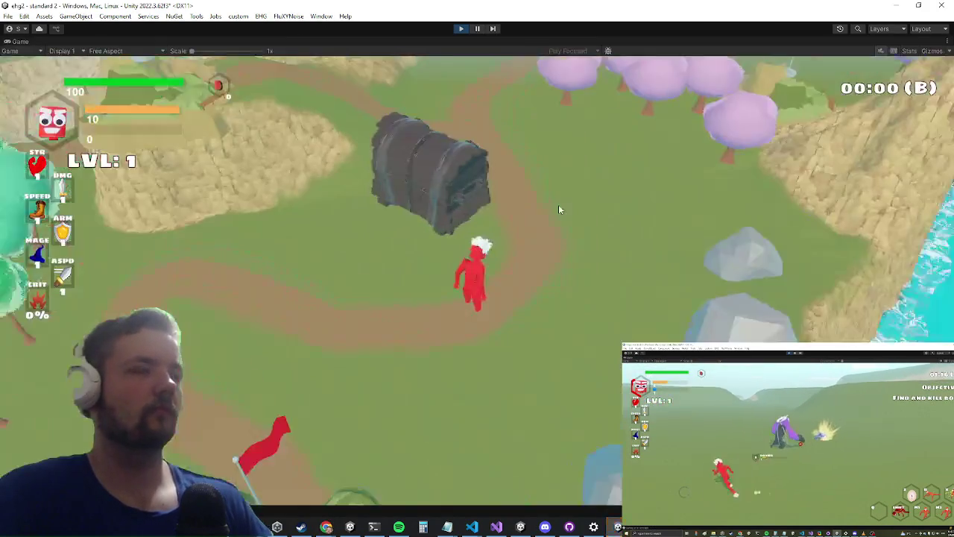
- Run the character past the pink trees onto the castle ground, attacking the blue enemy
key(d)
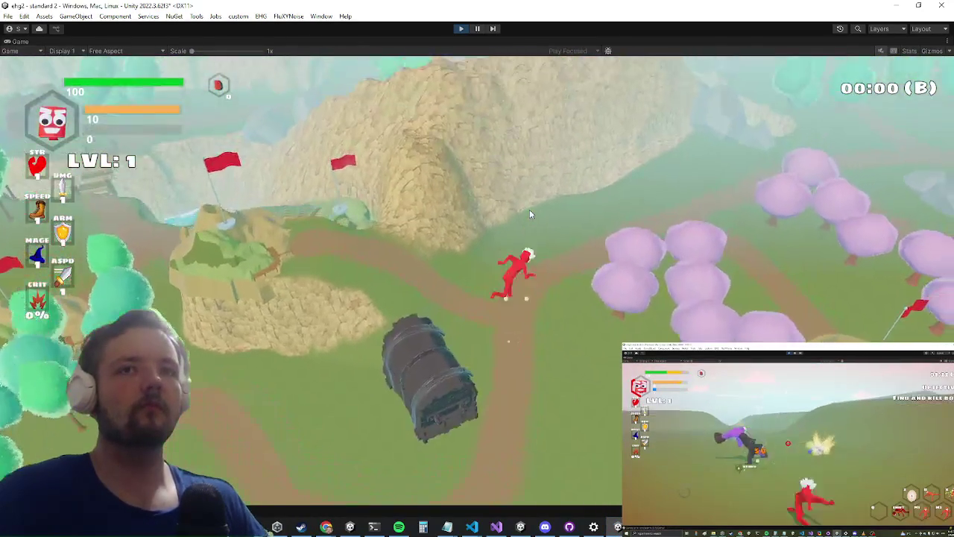
key(d)
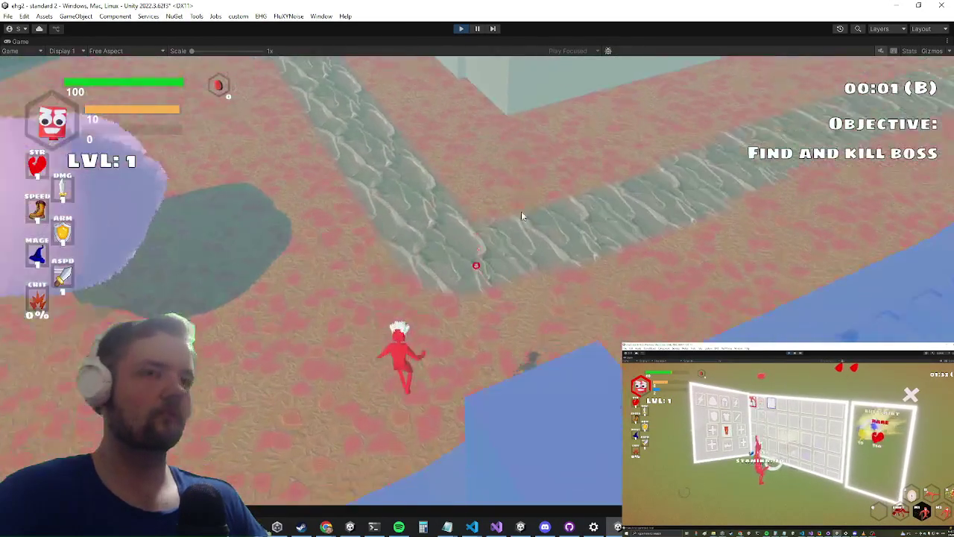
key(w)
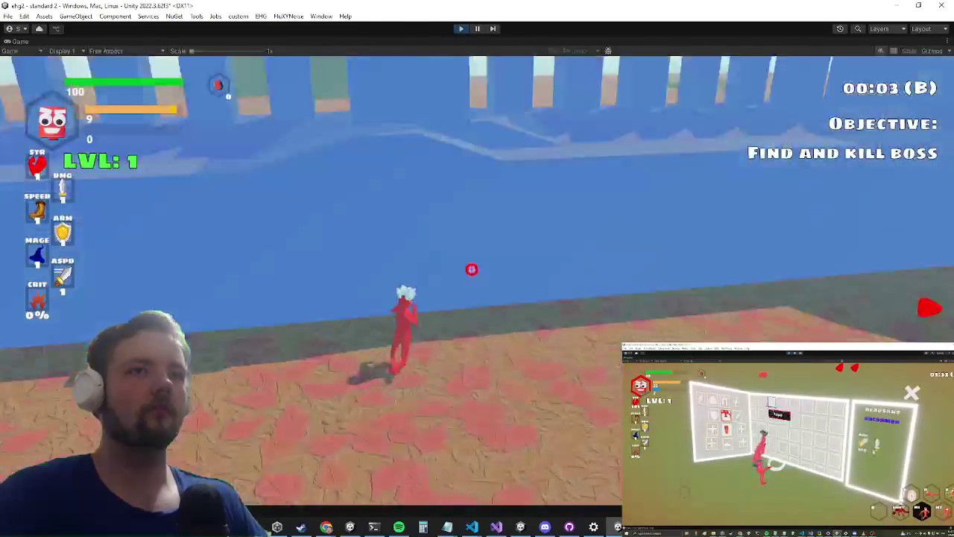
click(464, 217)
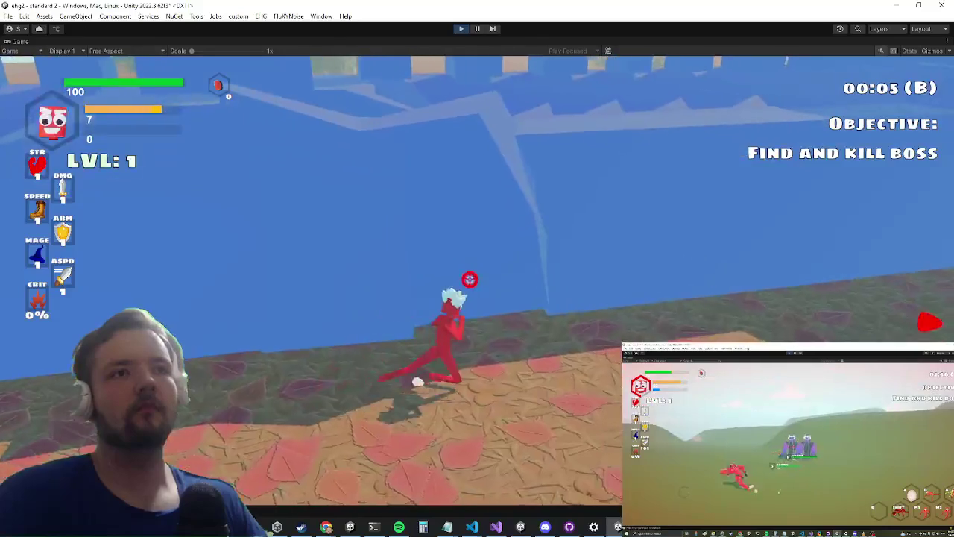
click(462, 289)
click(462, 289)
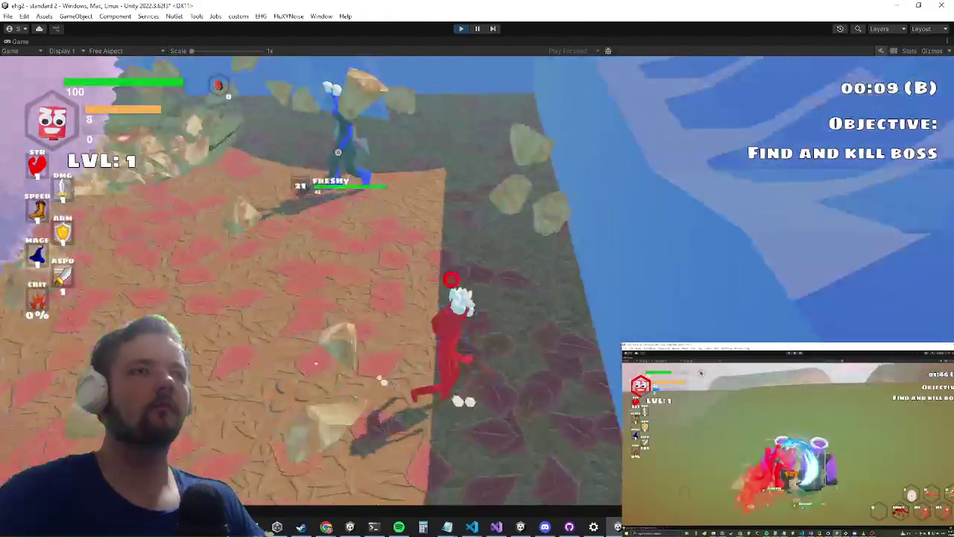
- Pause enemy AI with the pauseai debug console command
key(grave)
text(pauseai)
key(Return)
key(grave)
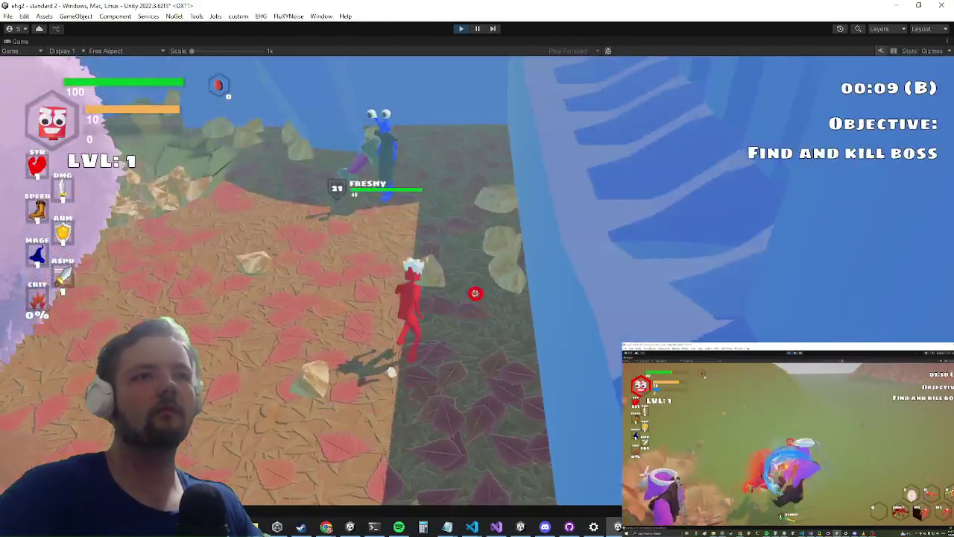
- Leap onto the blue wall pillars and climb up the blue tower
key(space)
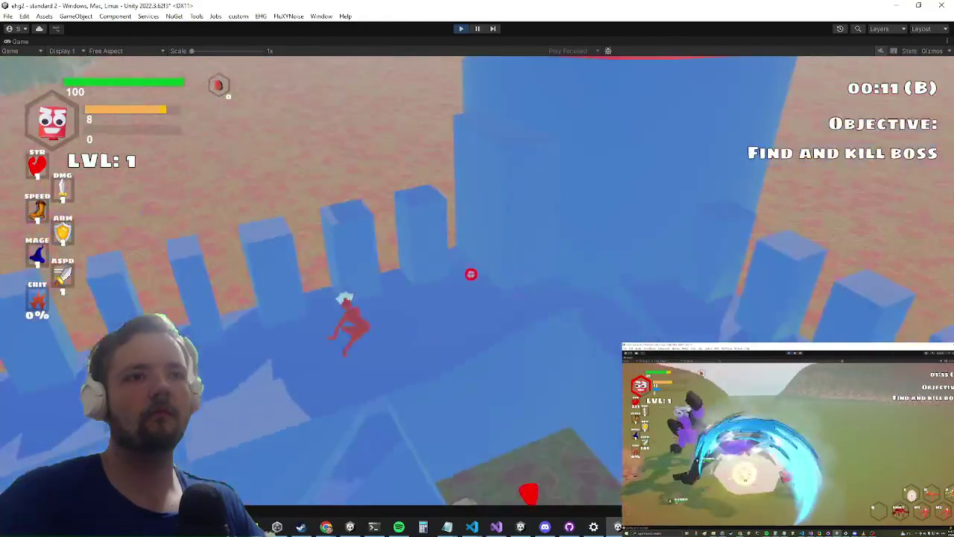
key(space)
key(space)
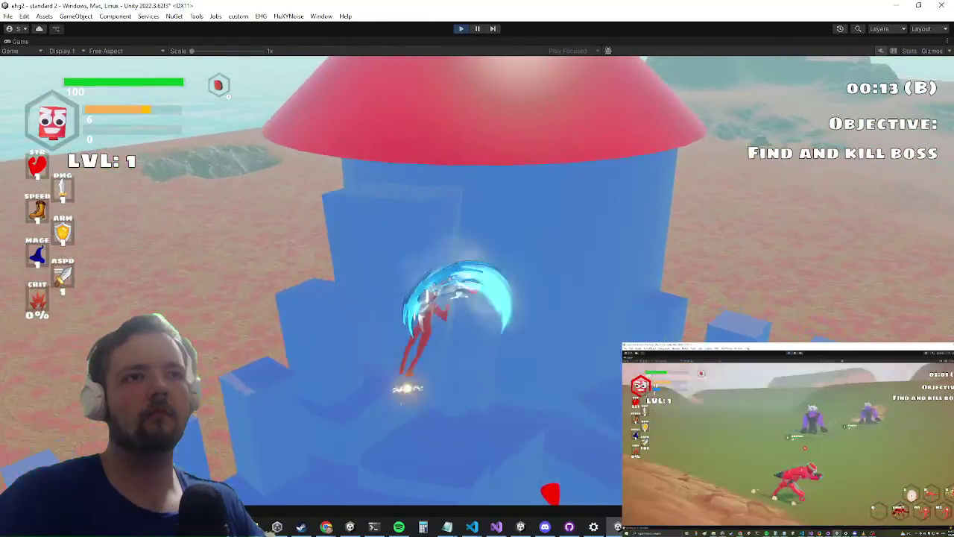
key(space)
key(space)
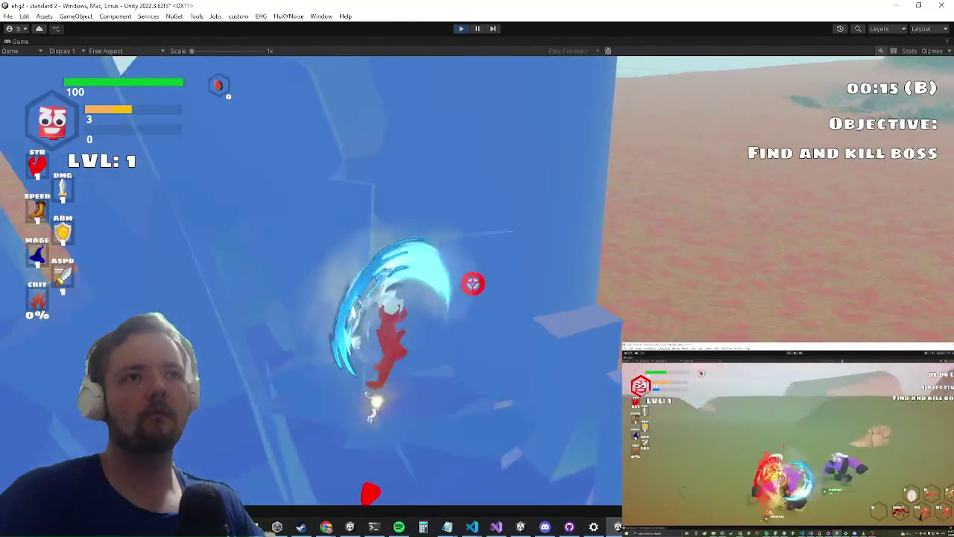
key(space)
key(space)
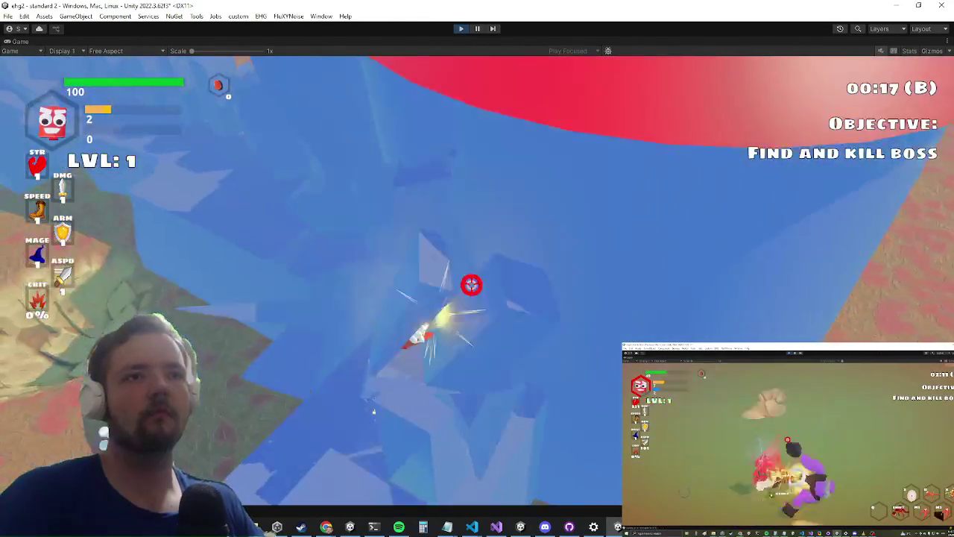
key(space)
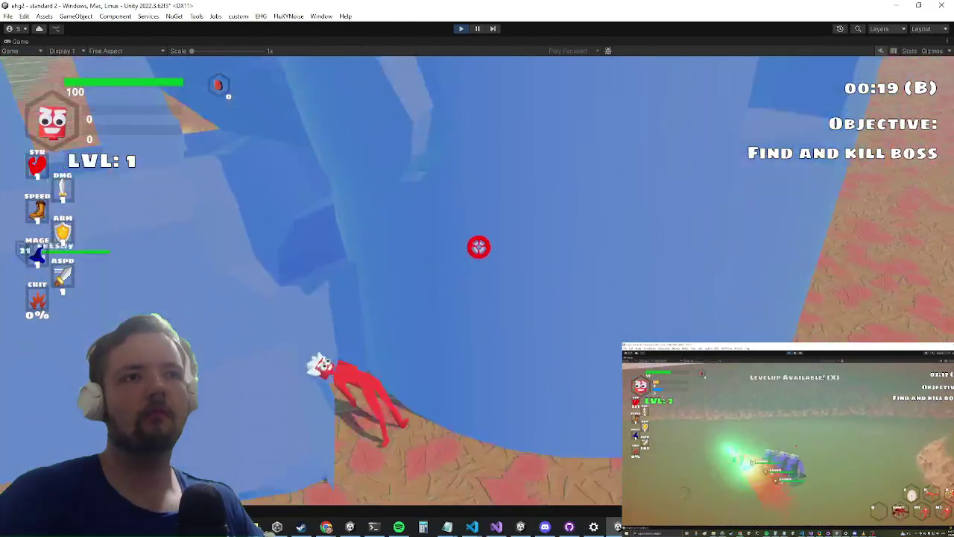
- Run up the blue ramp with spin attacks toward the blue tower
key(w)
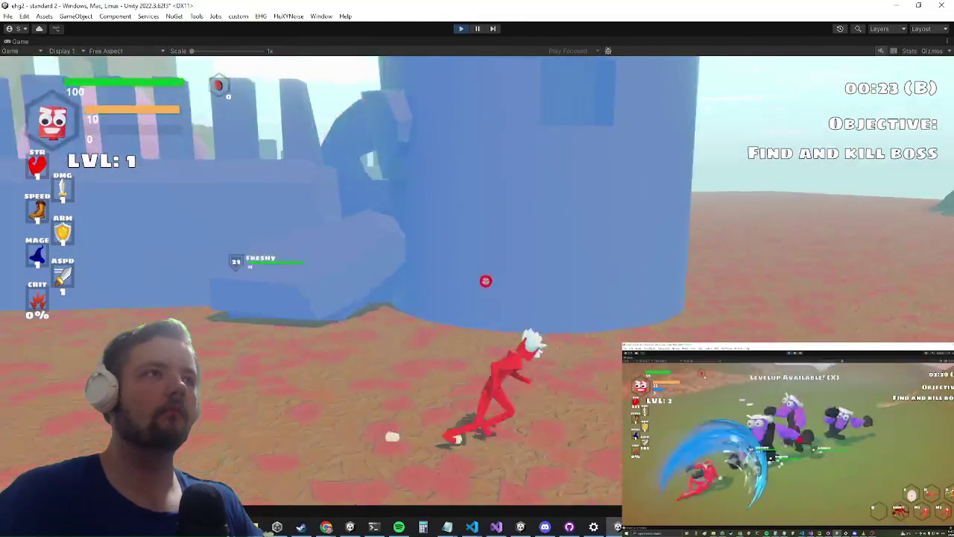
key(space)
key(w)
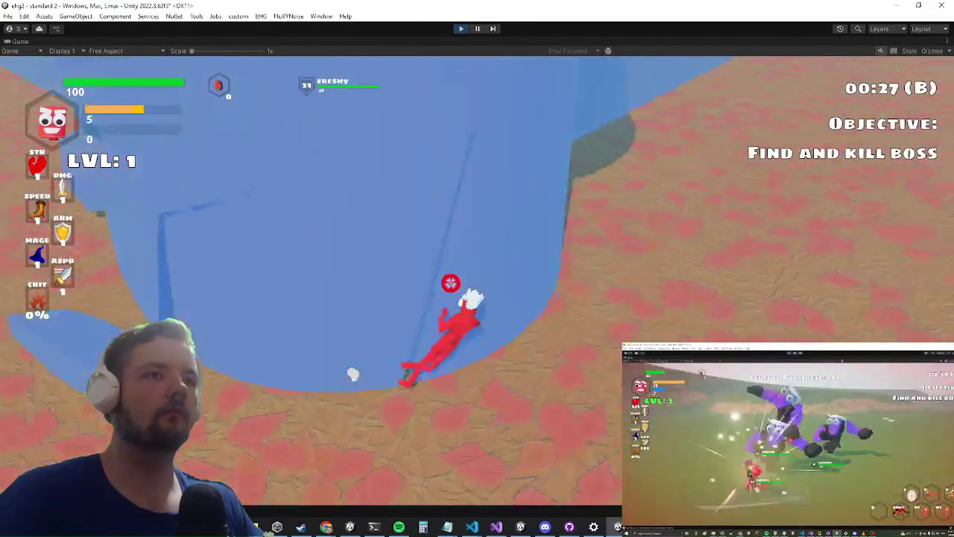
key(space)
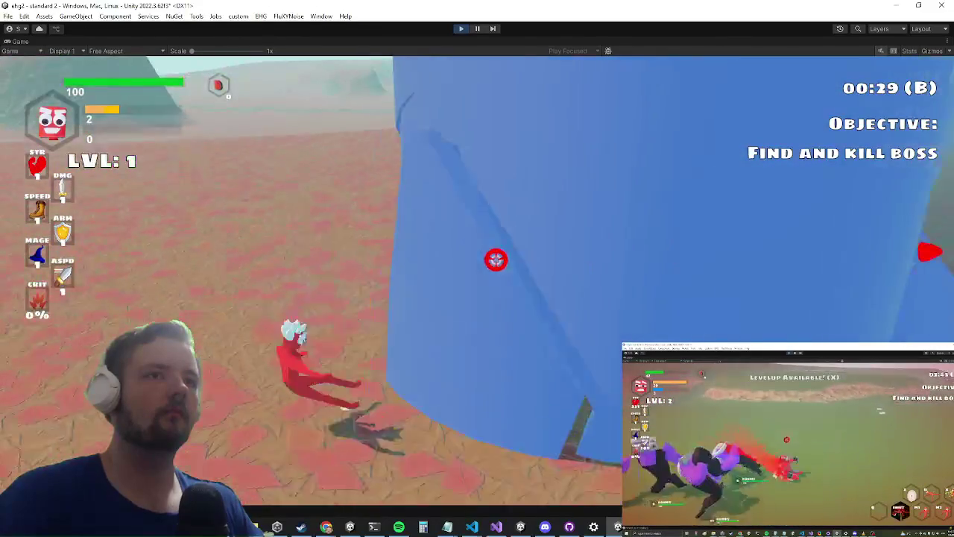
key(space)
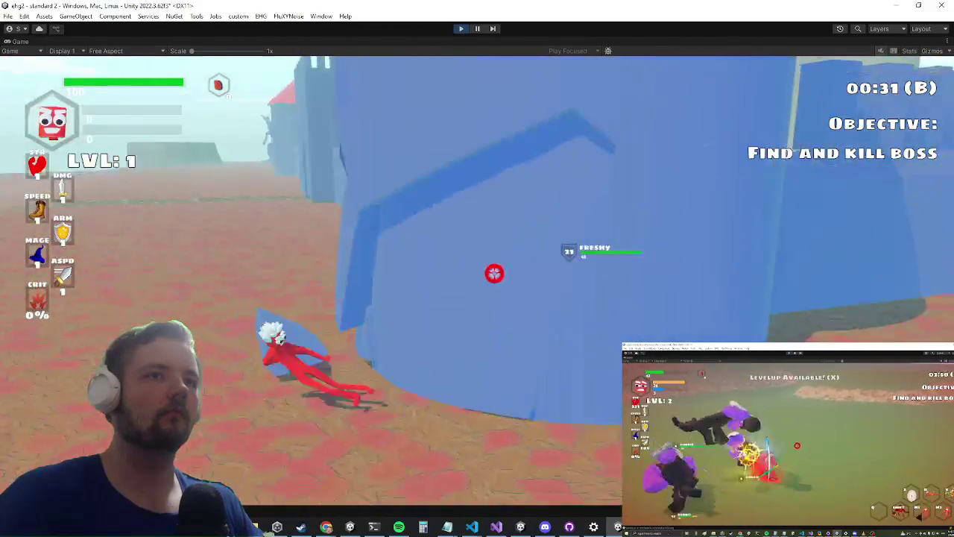
key(space)
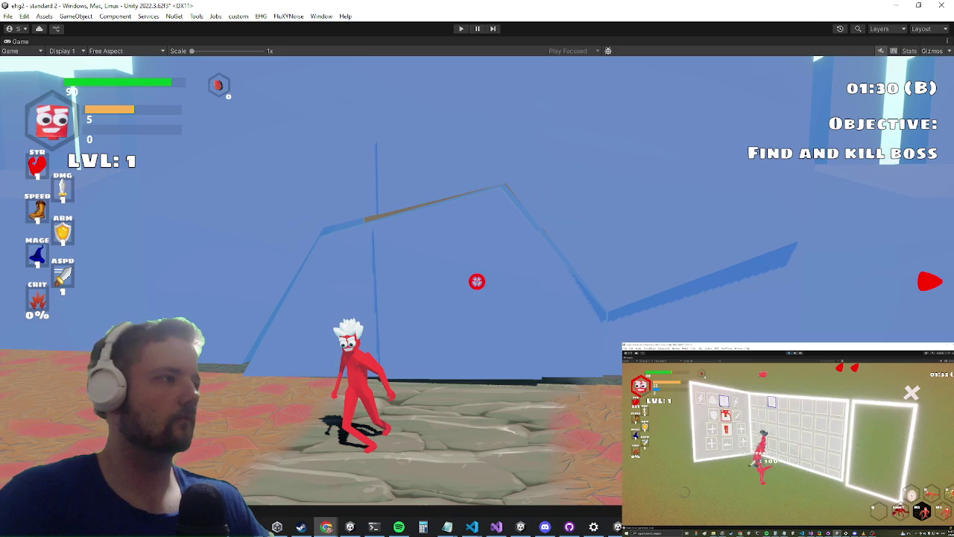
- Stop the running game with Ctrl+P to return to editing
key(ctrl+p)
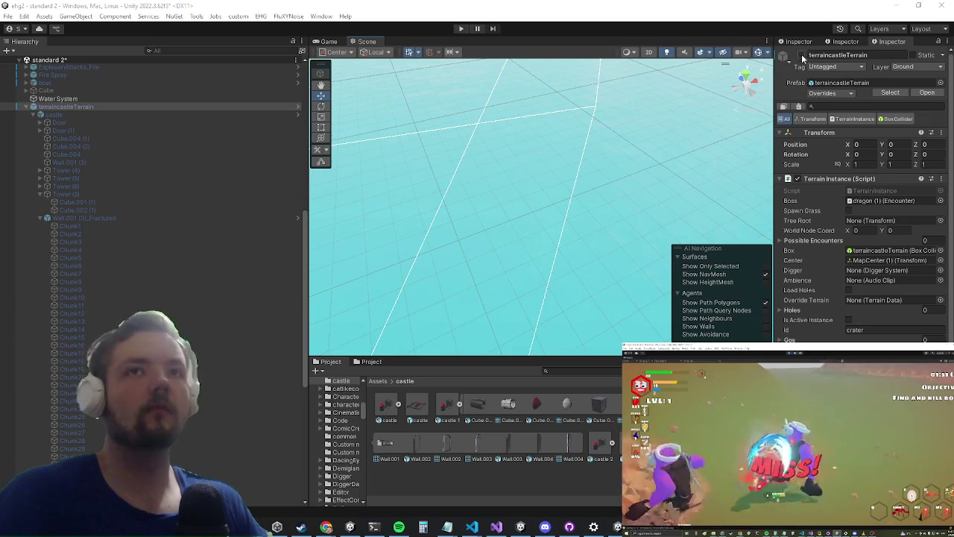
- Select wall piece Cube.004 (1), frame the tower base, and pick Tower (4)'s red dome
scroll(547, 204, up, 10)
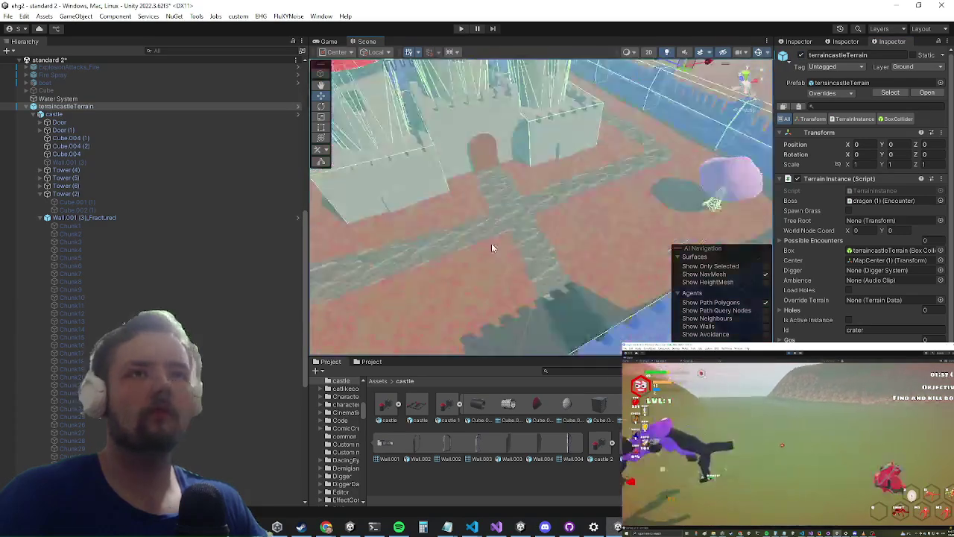
drag(520, 249, 511, 239)
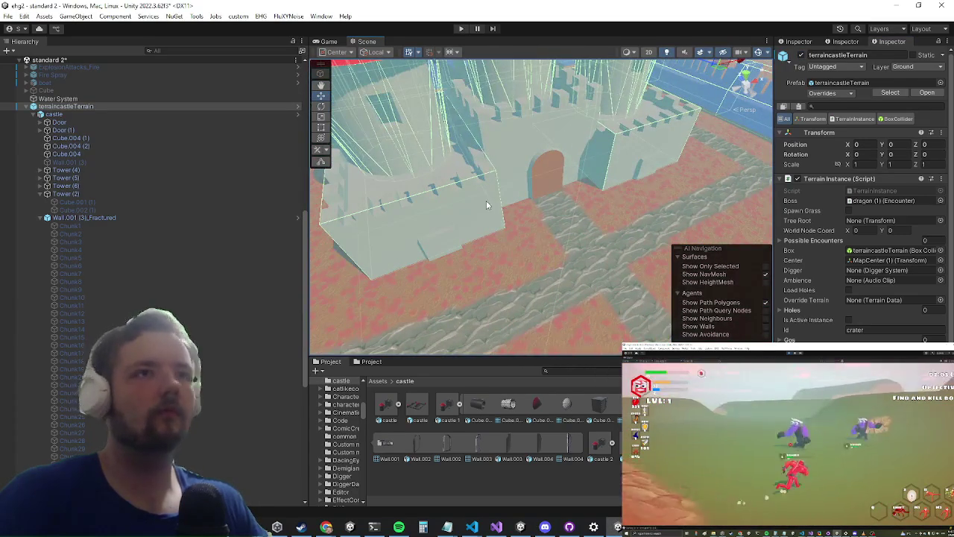
click(486, 204)
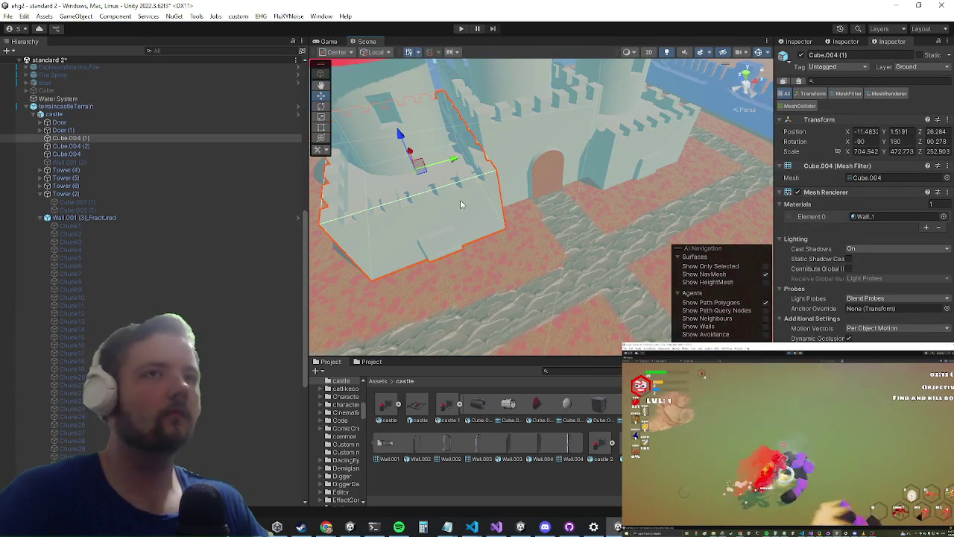
scroll(423, 206, down, 5)
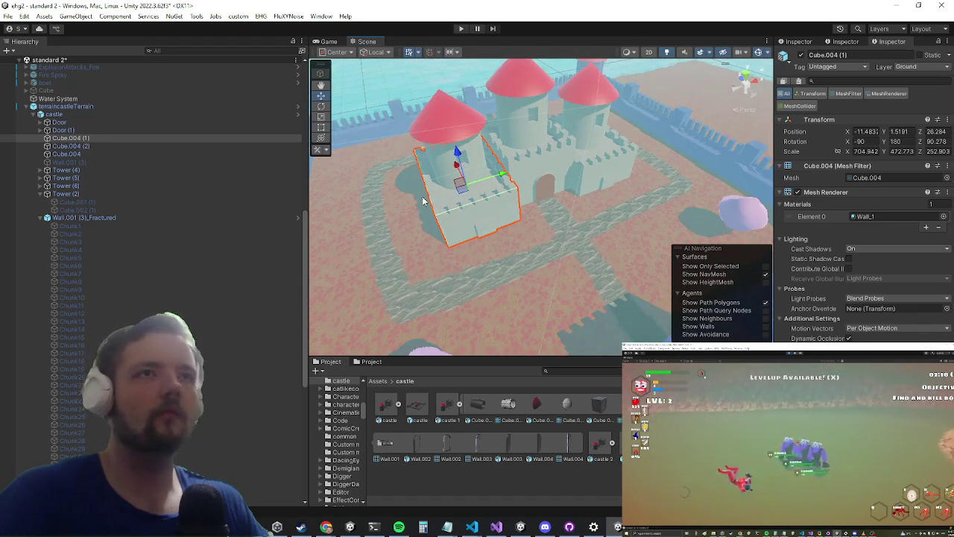
scroll(422, 201, down, 5)
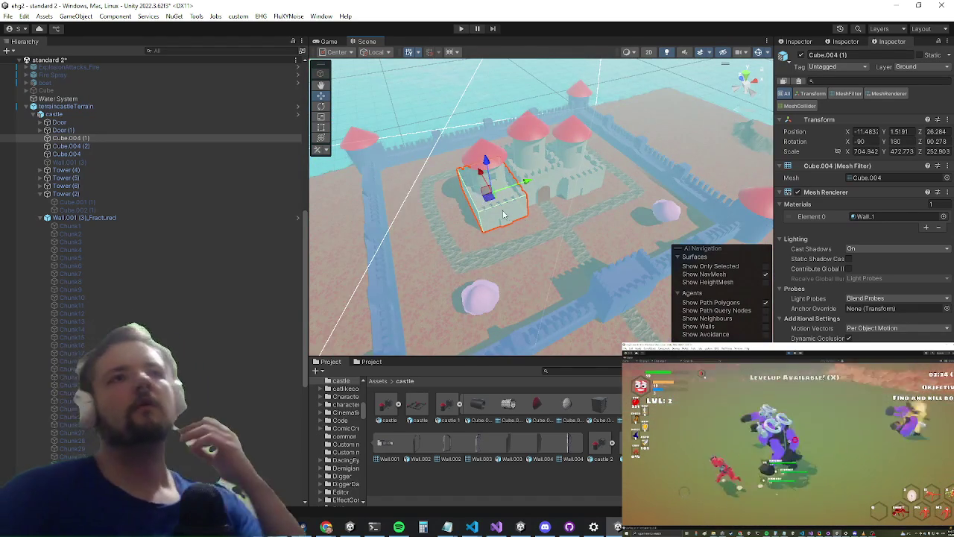
scroll(478, 195, up, 10)
key(f)
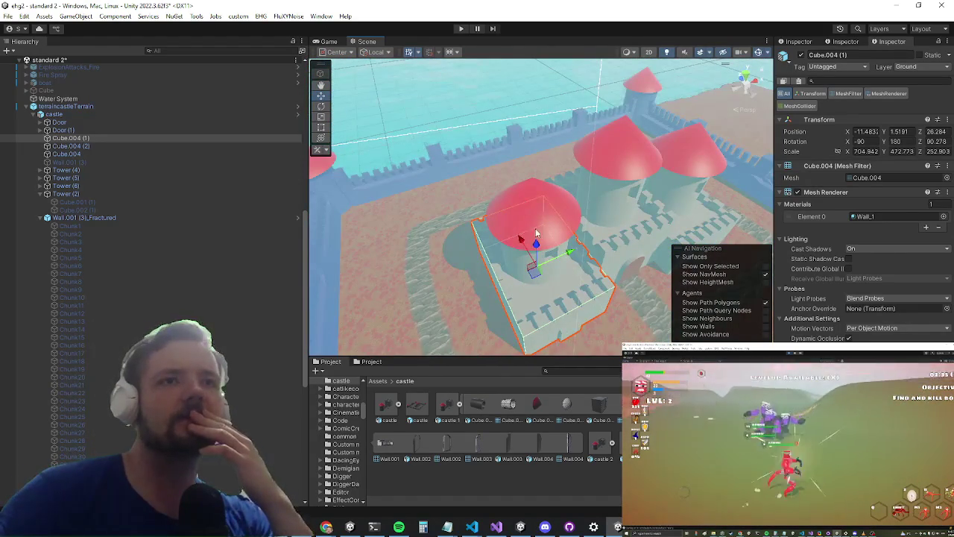
click(535, 234)
click(535, 233)
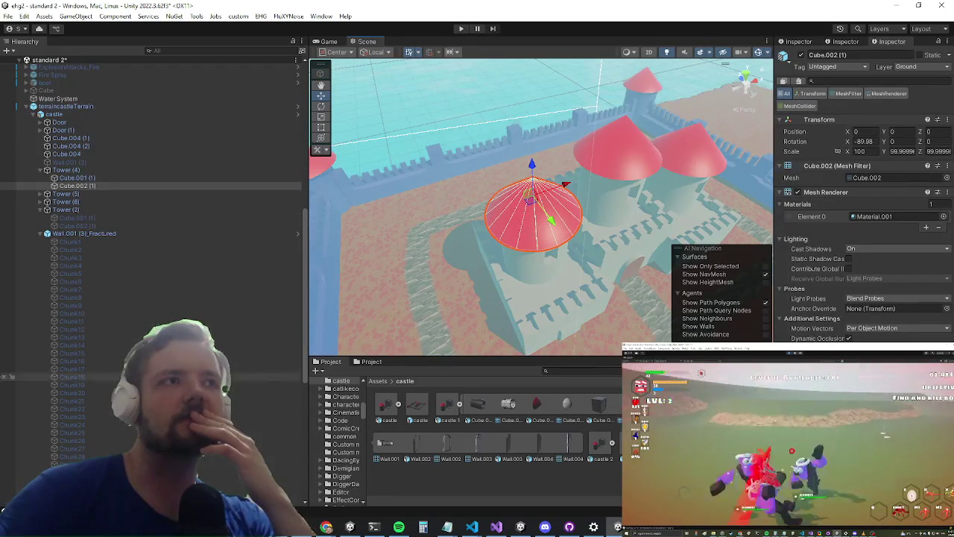
scroll(160, 224, down, 5)
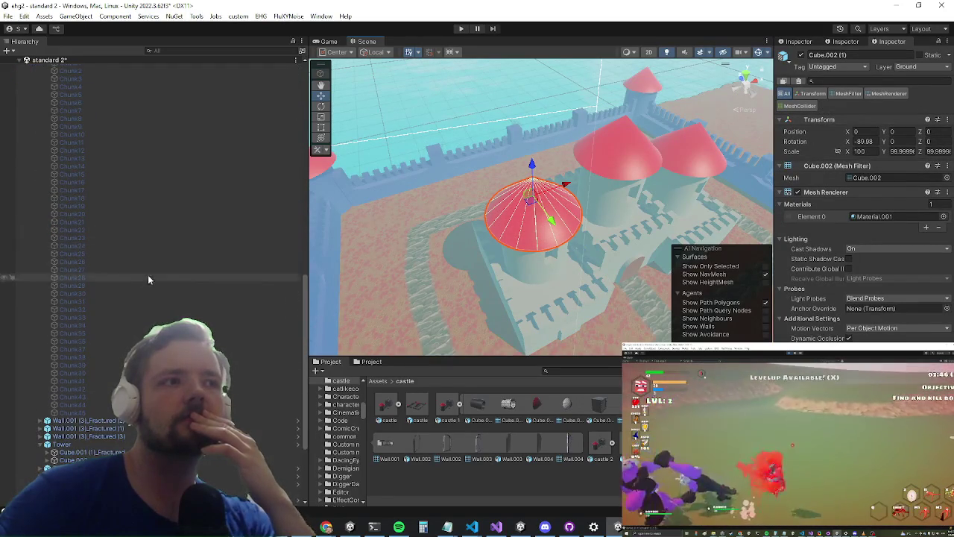
scroll(147, 279, up, 5)
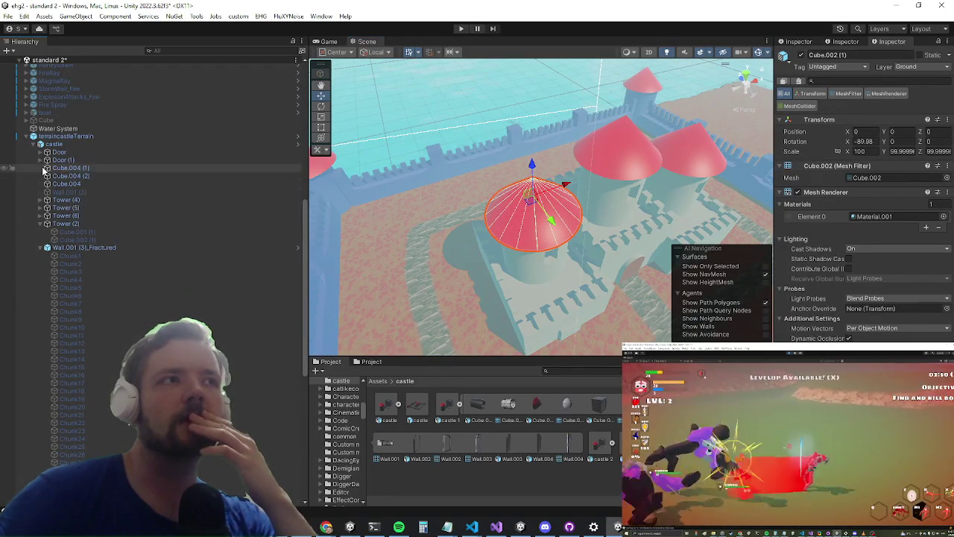
- Collapse Wall.001 (3)_Fractured in the Hierarchy and select the Tower object
click(44, 248)
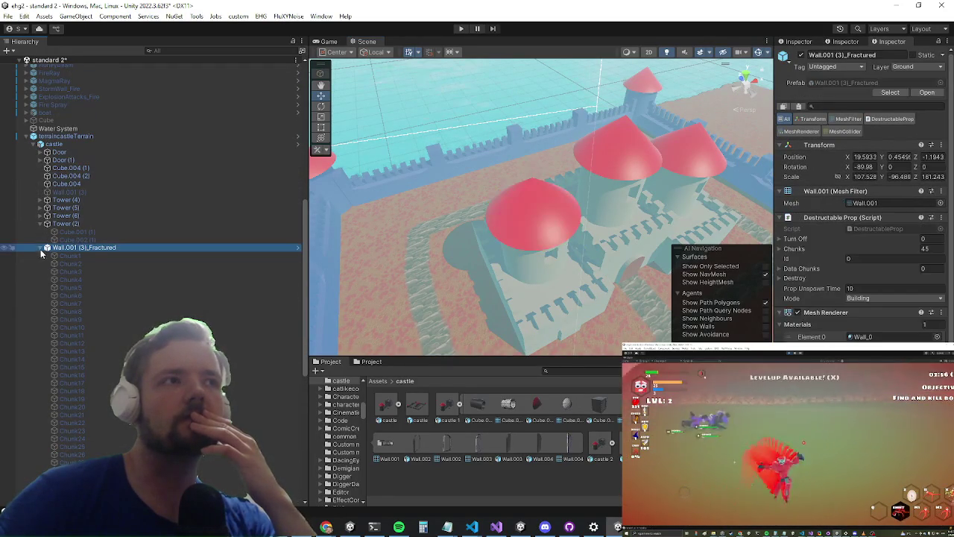
click(40, 248)
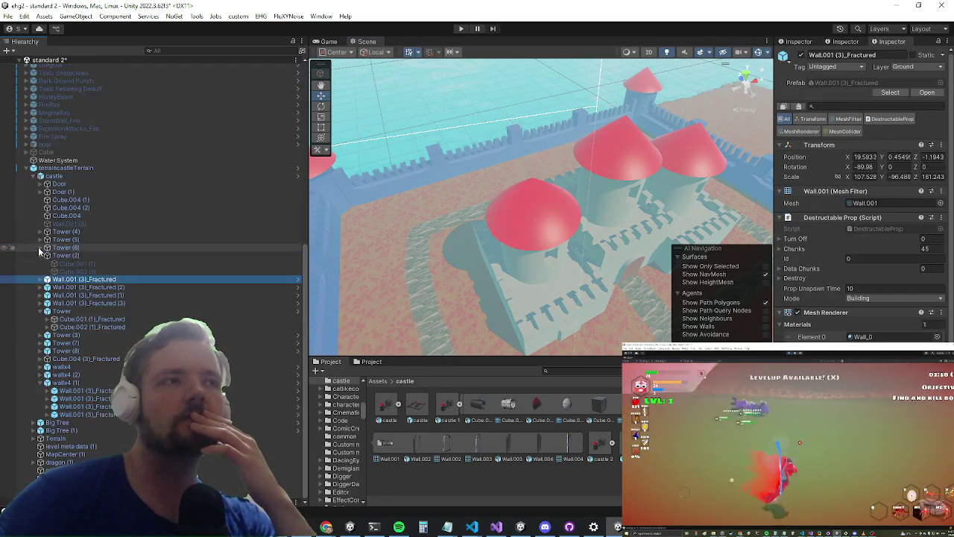
click(59, 310)
- Duplicate Tower as Tower (1) and move it back and left onto the rear wall
right_click(58, 311)
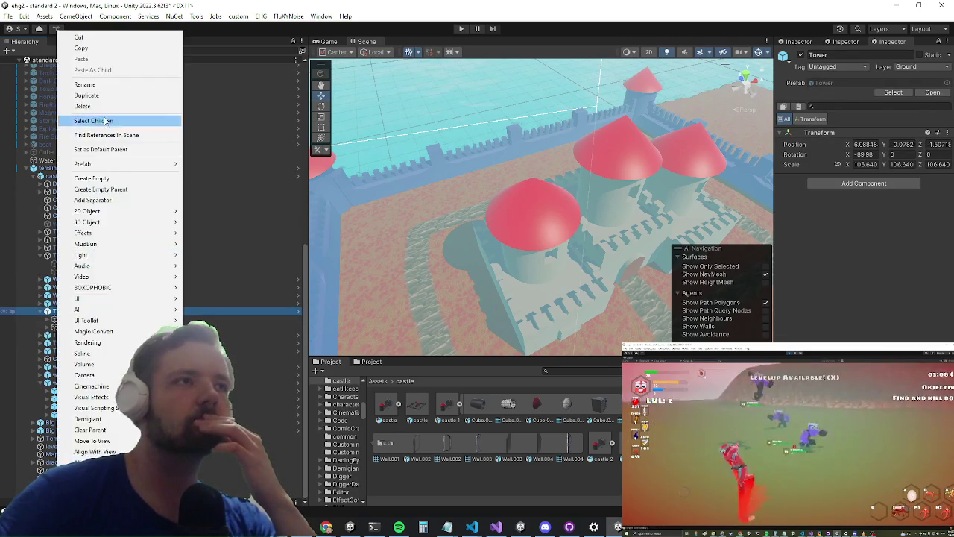
click(112, 96)
scroll(464, 224, down, 5)
key(f)
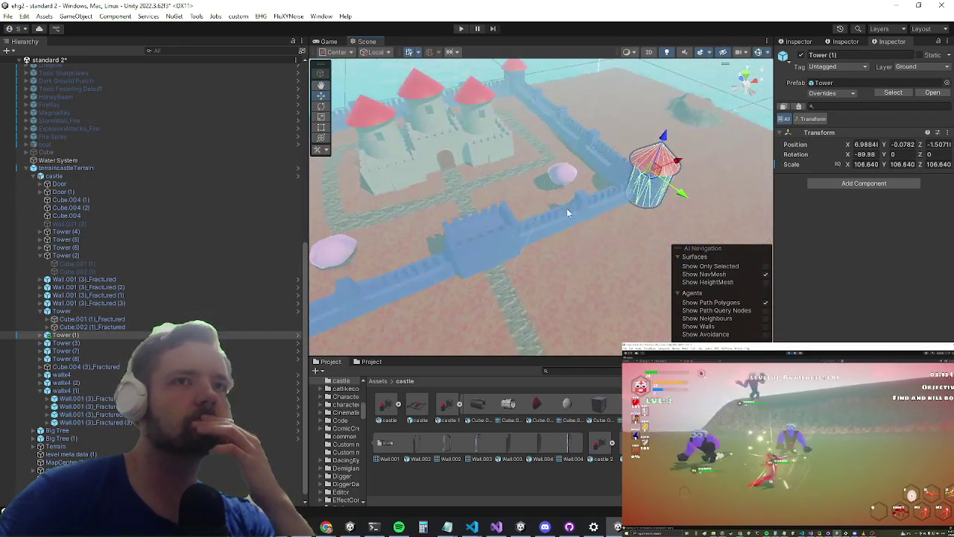
drag(681, 192, 585, 165)
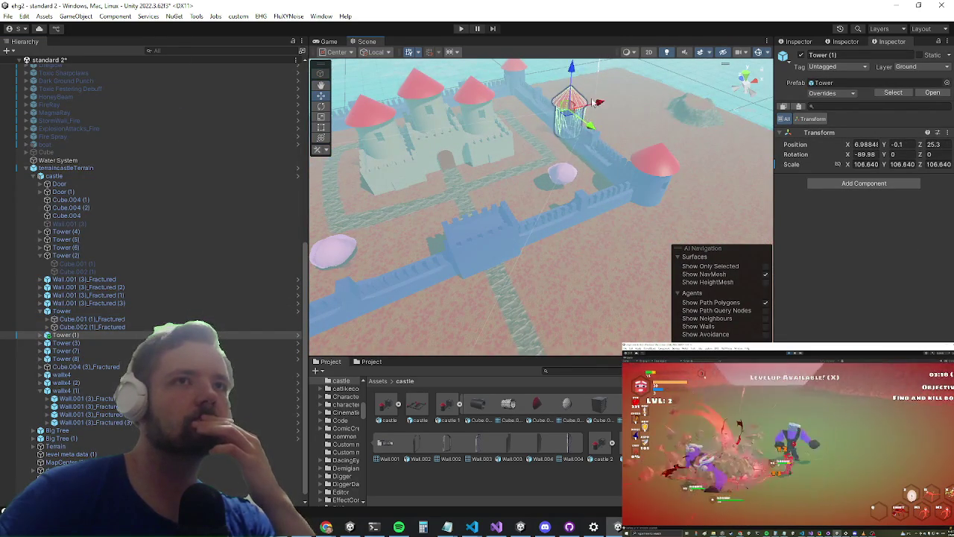
drag(600, 102, 413, 135)
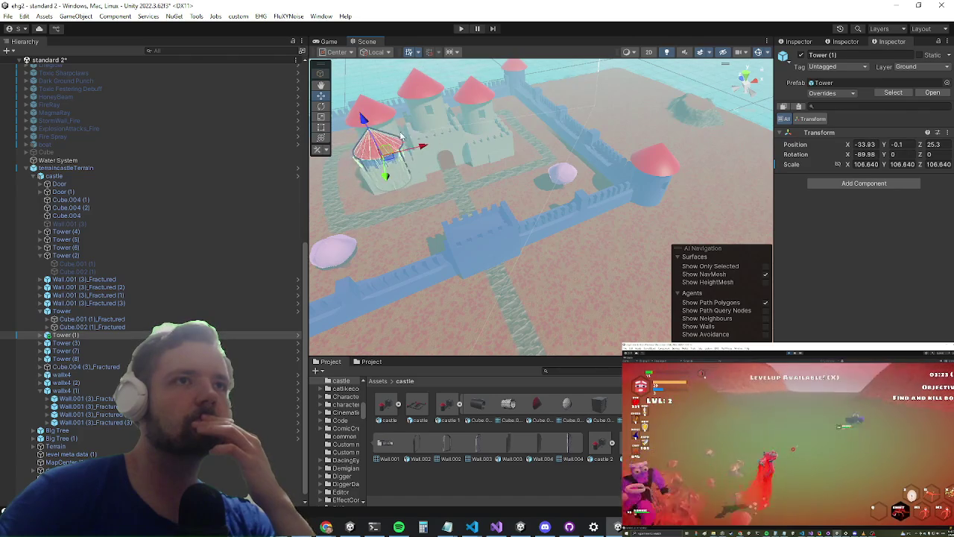
scroll(533, 279, up, 5)
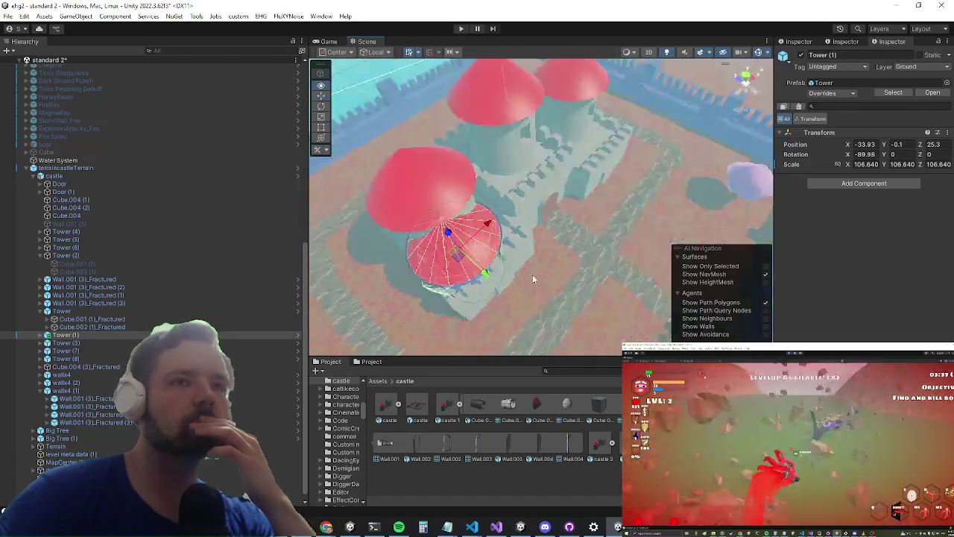
mouse_move(448, 235)
mouse_down()
mouse_move(421, 190)
mouse_move(451, 234)
mouse_move(441, 229)
mouse_up()
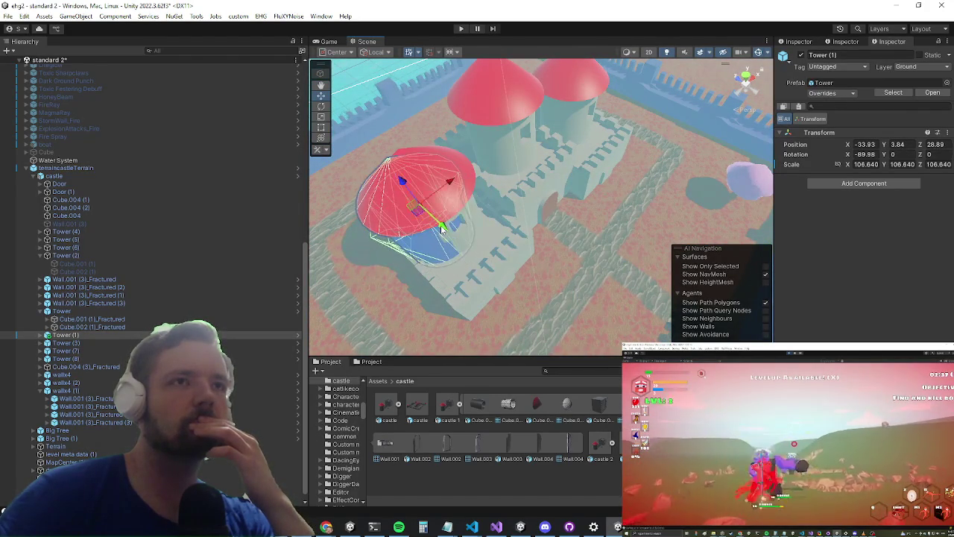
click(466, 184)
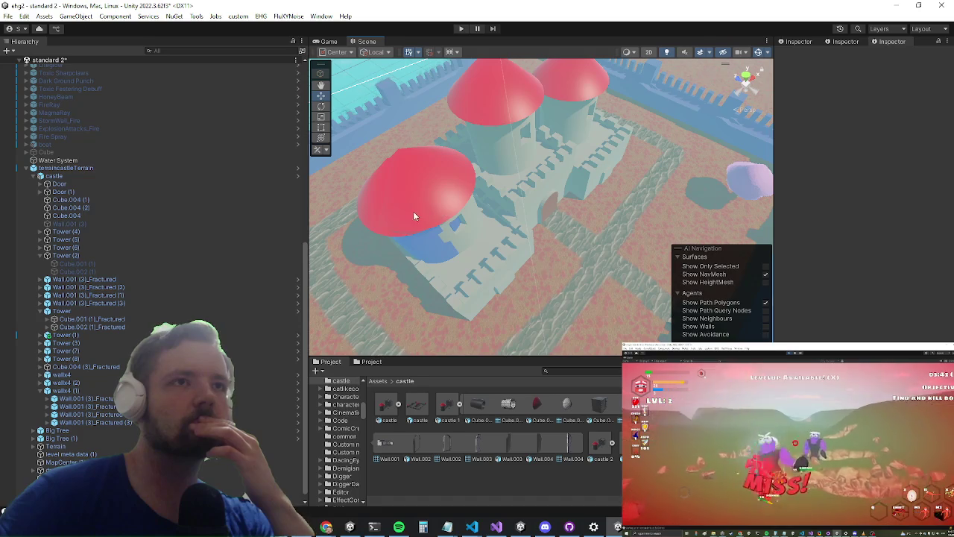
click(413, 211)
click(436, 188)
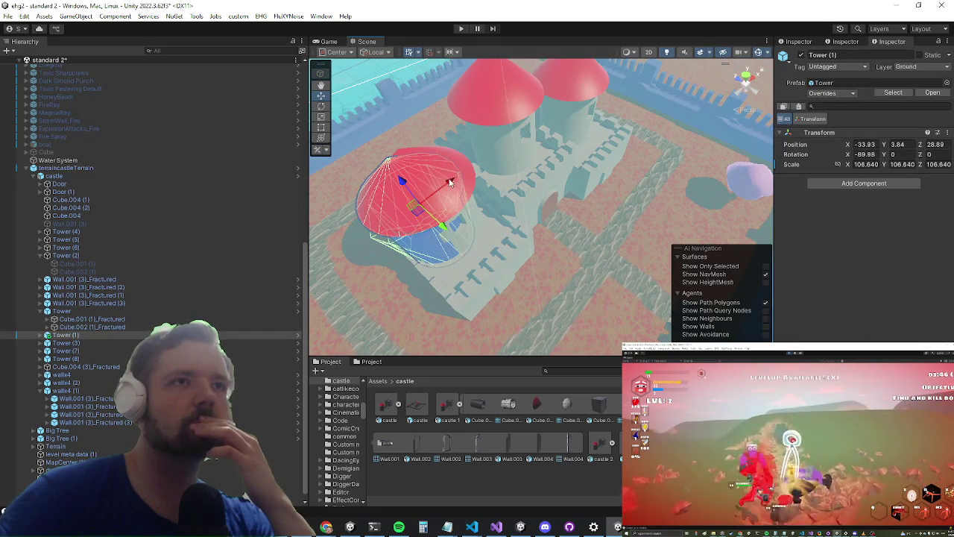
drag(451, 182, 459, 178)
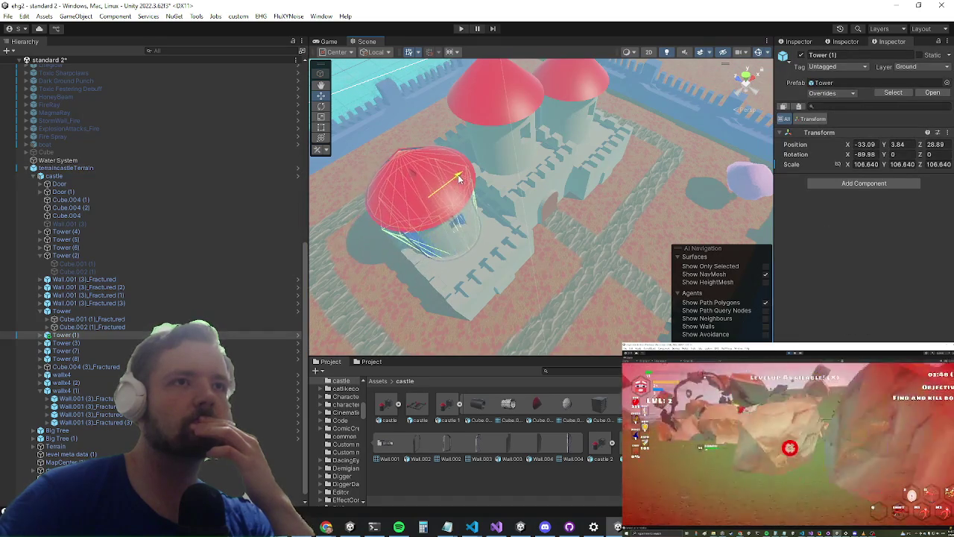
- Delete Tower (4) from the Hierarchy
click(432, 260)
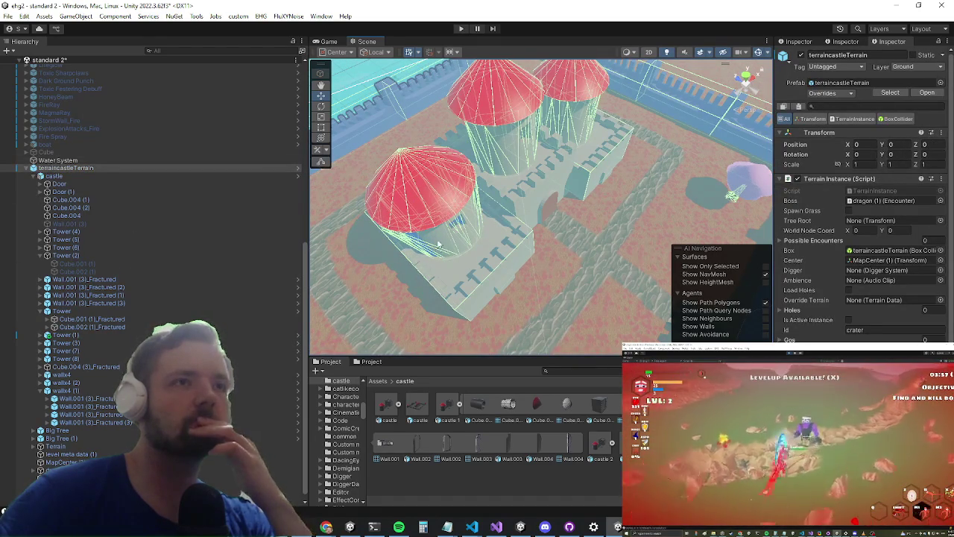
click(440, 248)
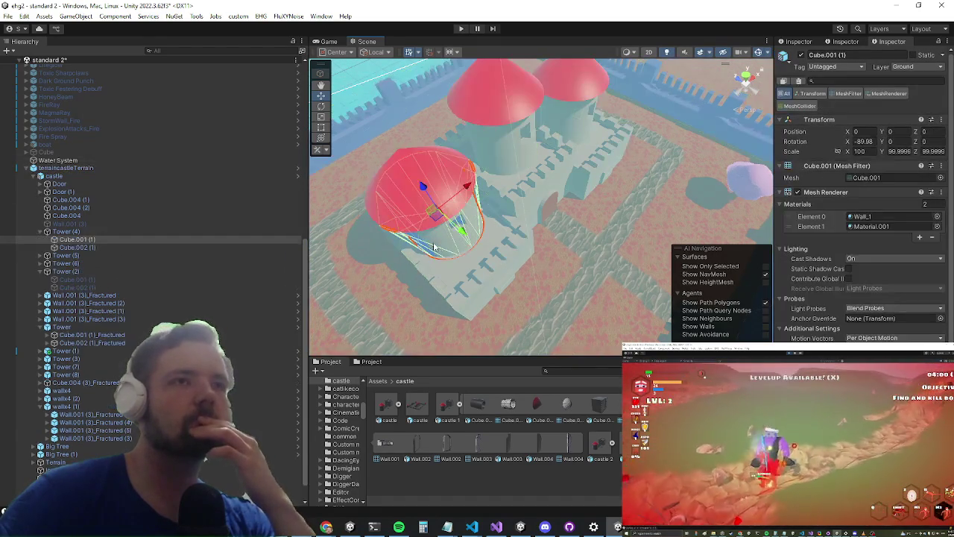
click(103, 230)
right_click(106, 230)
click(160, 109)
- Duplicate Tower (1) and move the new Tower (4) beside the far tower
scroll(402, 191, up, 3)
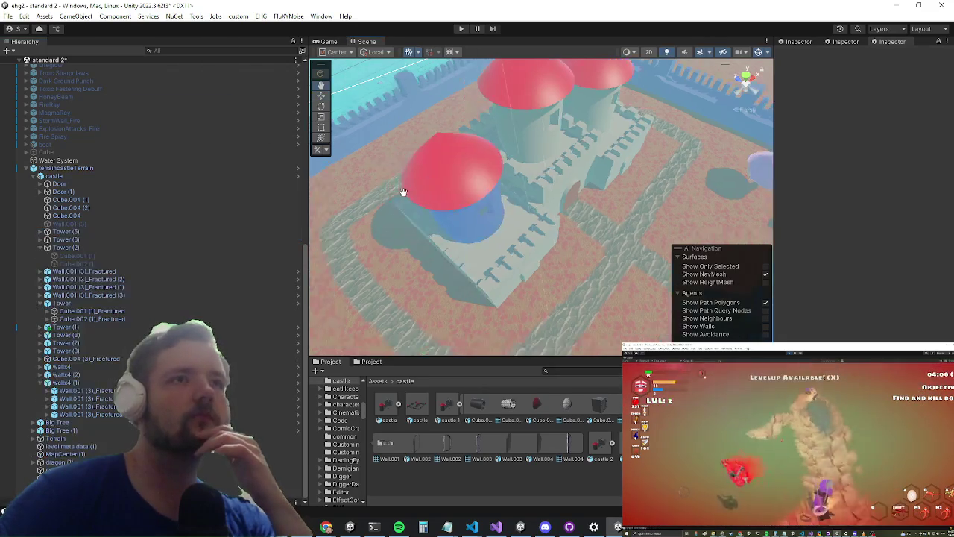
click(472, 192)
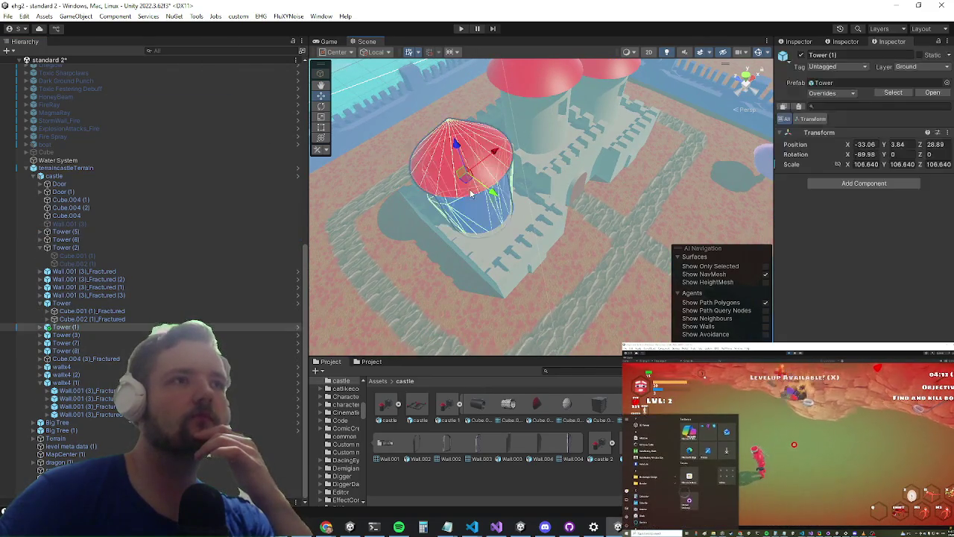
right_click(65, 326)
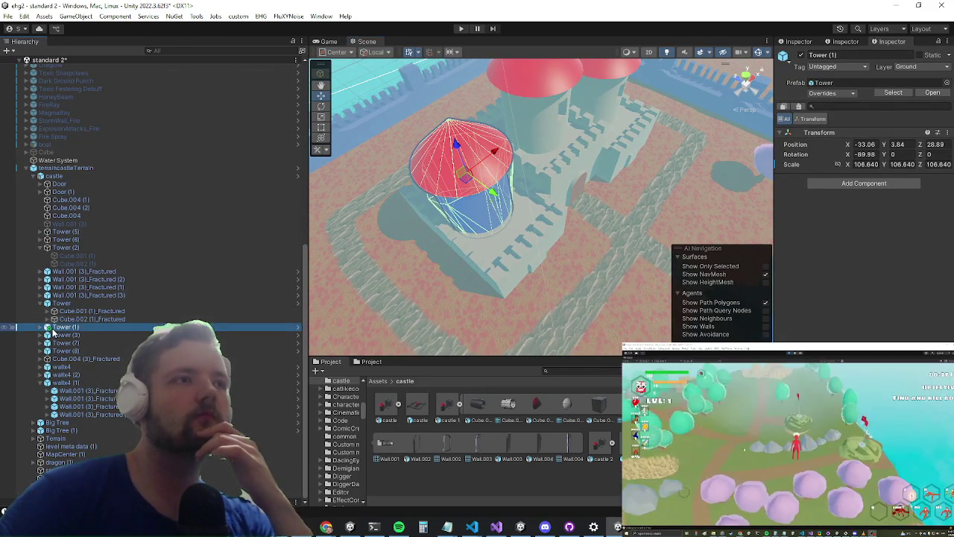
click(82, 84)
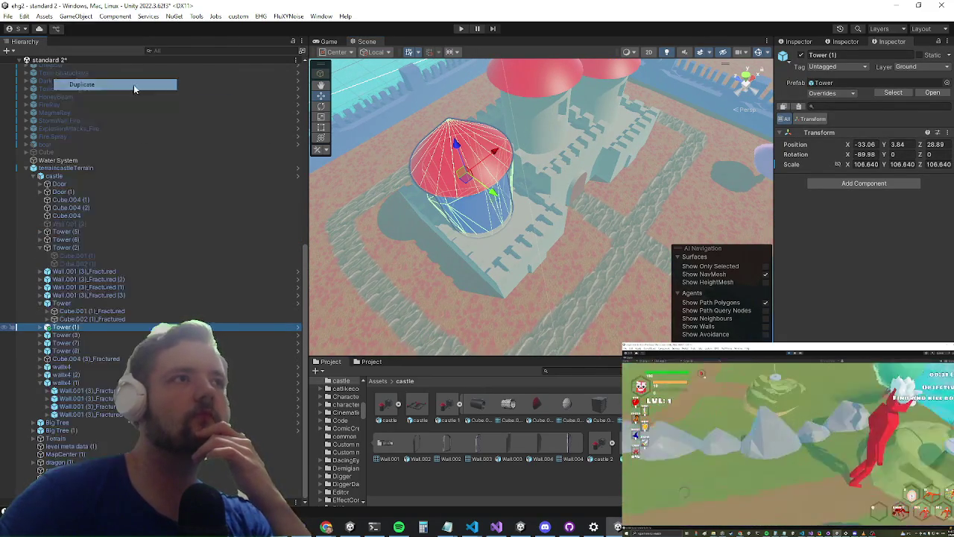
scroll(490, 223, down, 3)
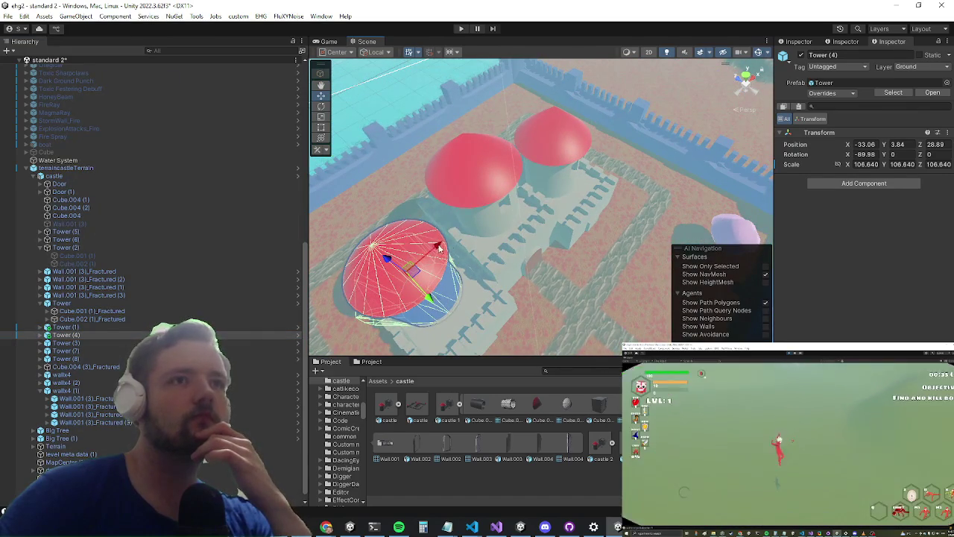
drag(431, 246, 582, 140)
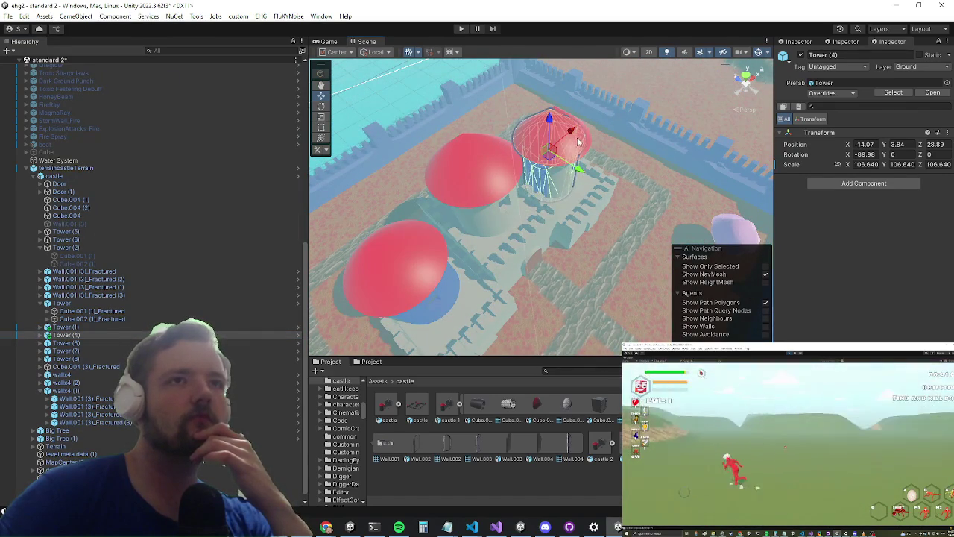
- Delete the unwanted Tower (5) copy
scroll(579, 141, up, 5)
click(482, 234)
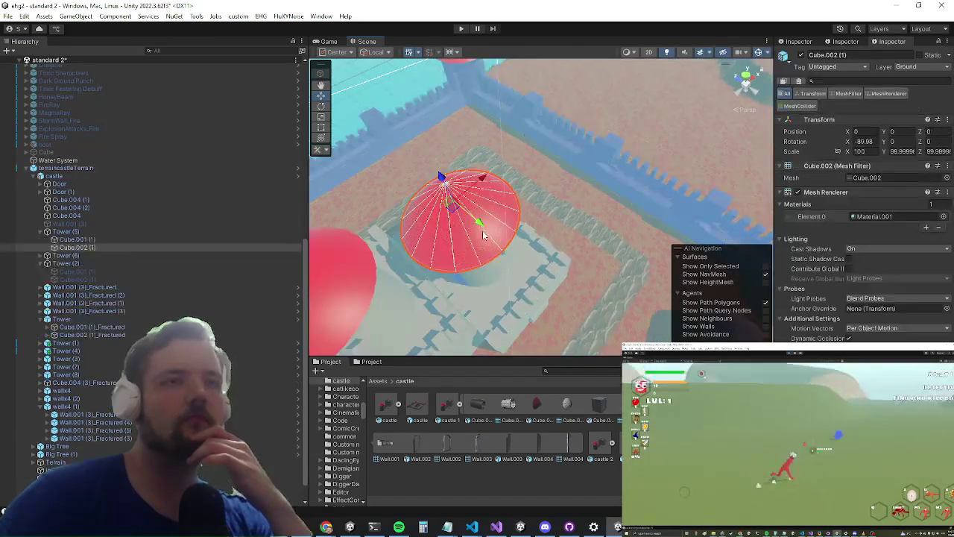
click(66, 231)
right_click(66, 231)
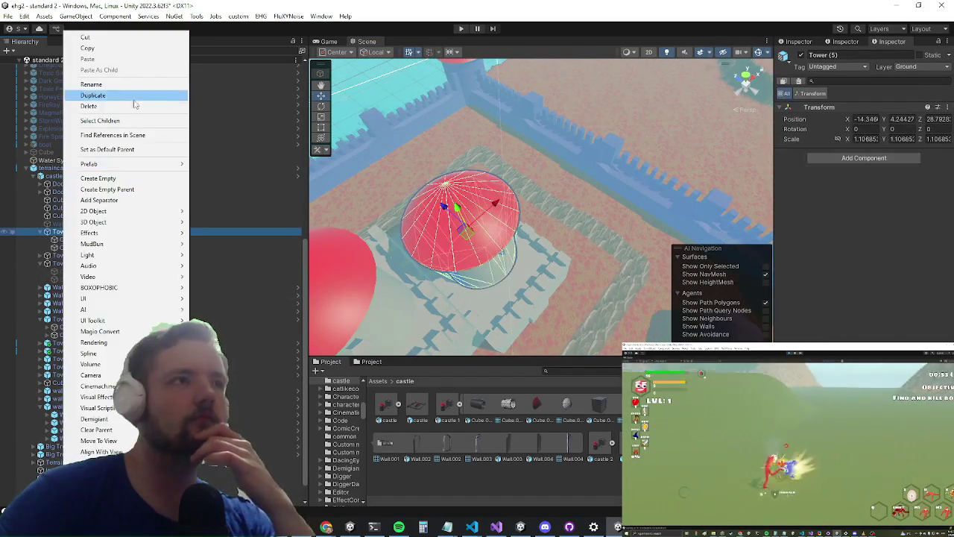
click(122, 107)
- Duplicate Tower (4) and move the new copy left along the wall to X -23.37
scroll(546, 153, up, 3)
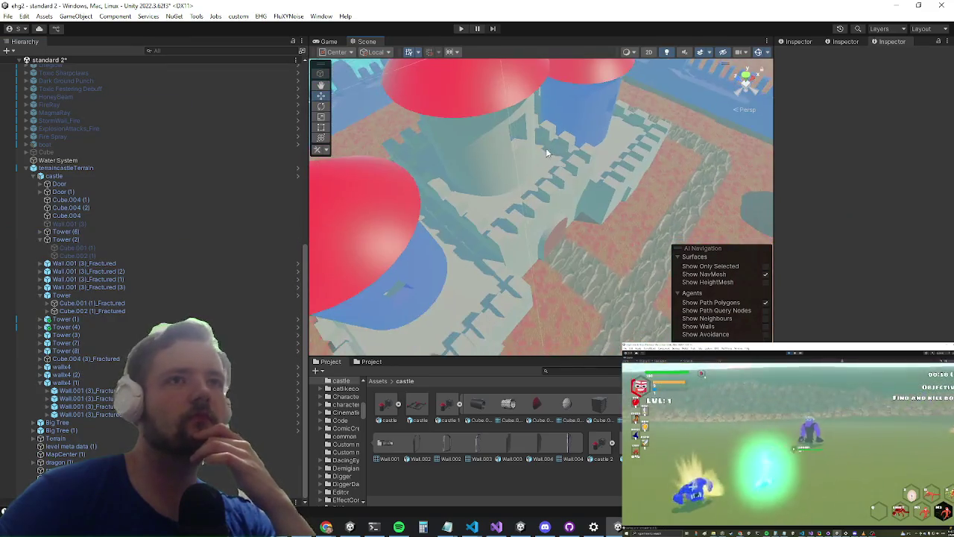
scroll(546, 153, down, 3)
click(571, 115)
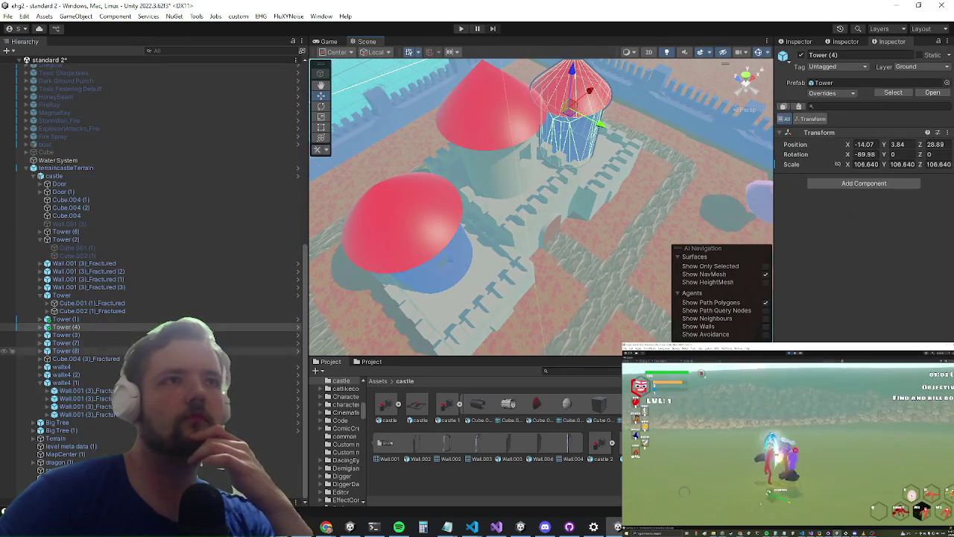
right_click(116, 327)
click(149, 86)
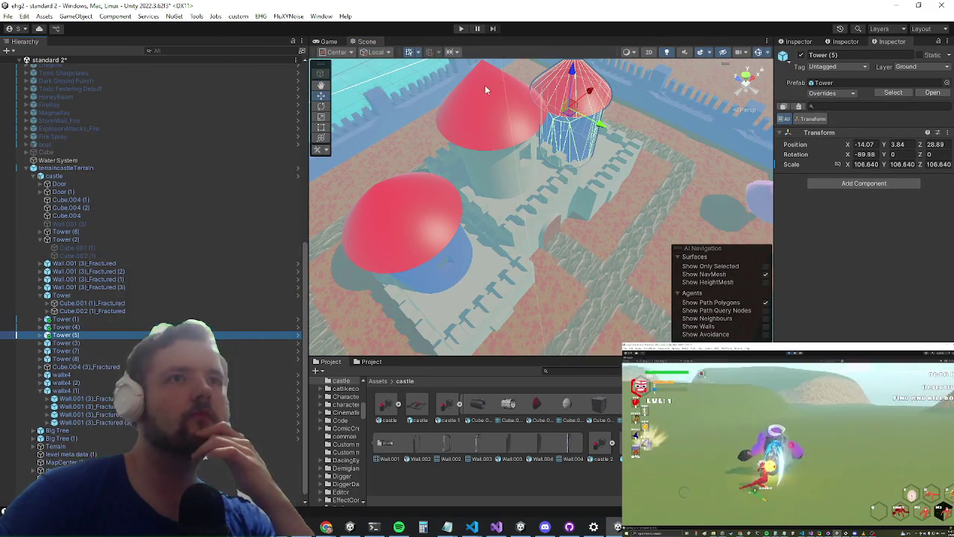
mouse_move(590, 93)
mouse_down()
mouse_move(512, 127)
mouse_move(518, 123)
mouse_up()
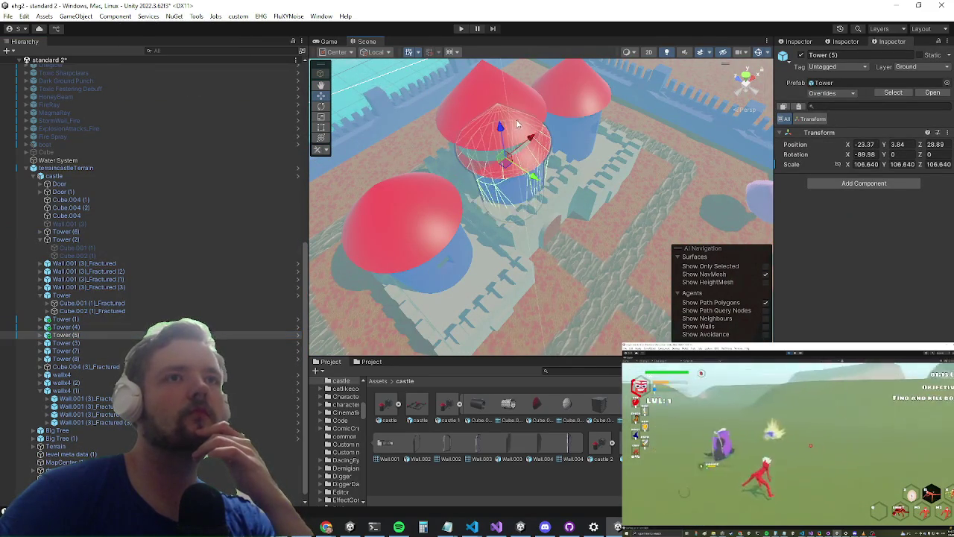
- Delete the leftover Tower (6) and select the new Tower (5)
click(481, 93)
click(481, 92)
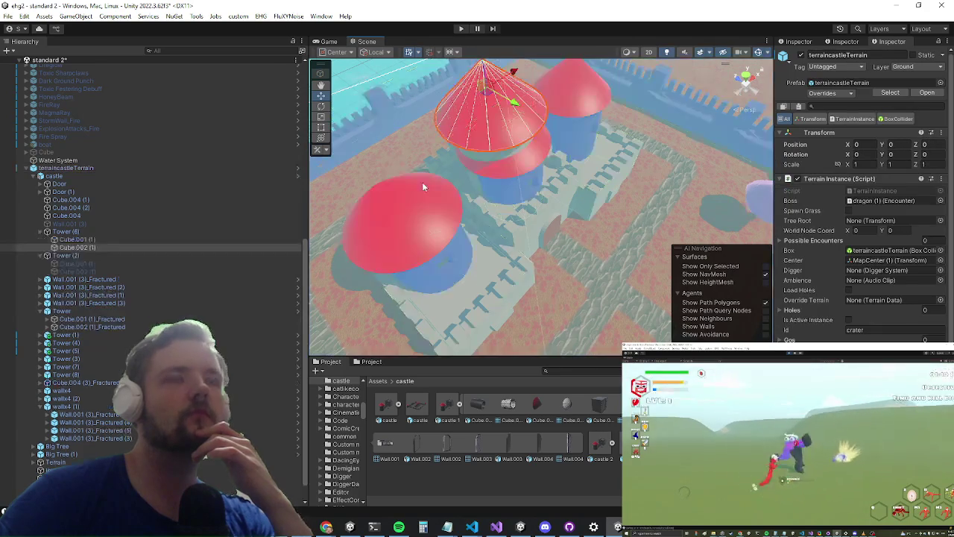
right_click(95, 230)
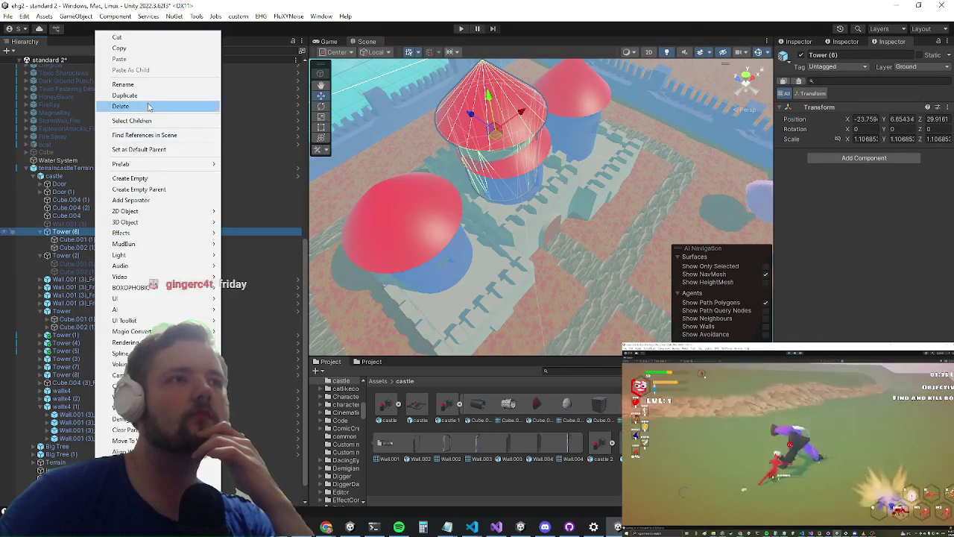
click(149, 106)
click(514, 145)
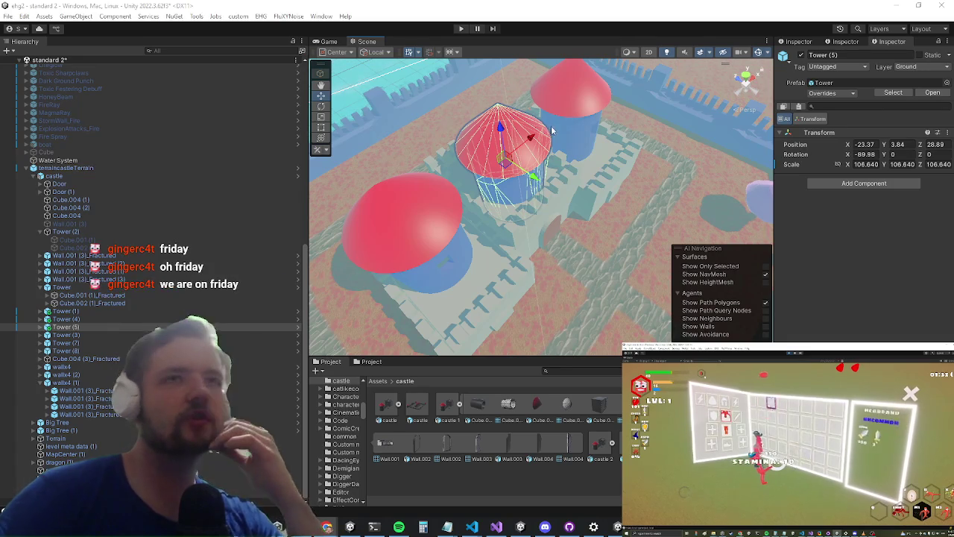
- Nudge Tower (5) along Z to settle it on the wall at Y 6.44, Z 29.5
mouse_move(547, 127)
mouse_down()
mouse_move(538, 185)
mouse_move(499, 170)
mouse_move(488, 146)
mouse_move(488, 163)
mouse_up()
scroll(538, 185, up, 2)
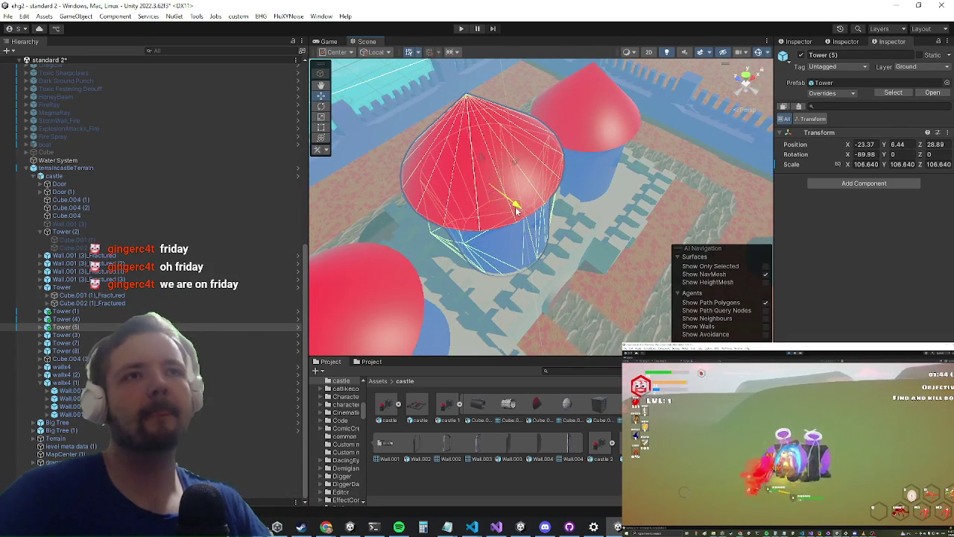
drag(523, 211, 507, 207)
drag(580, 231, 454, 248)
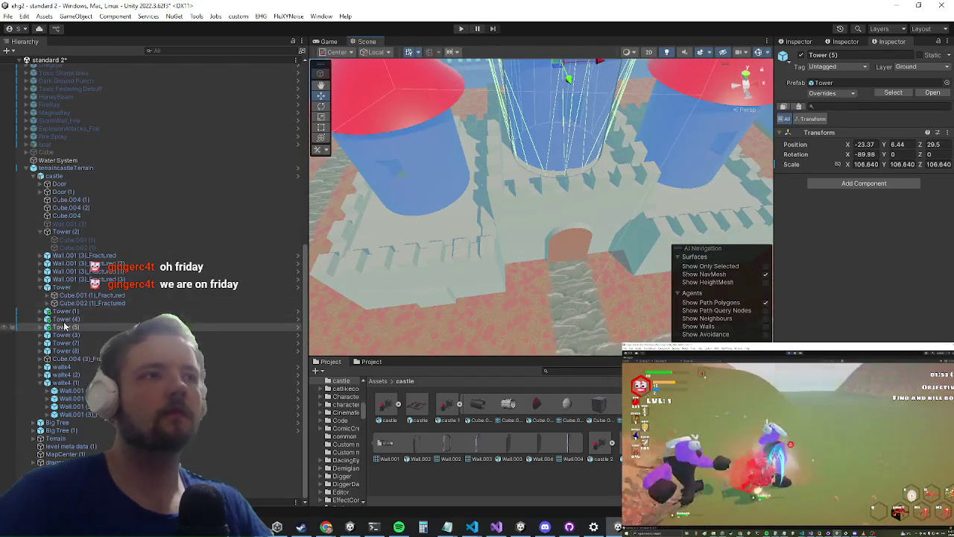
scroll(512, 208, down, 6)
drag(498, 225, 498, 254)
scroll(497, 253, up, 8)
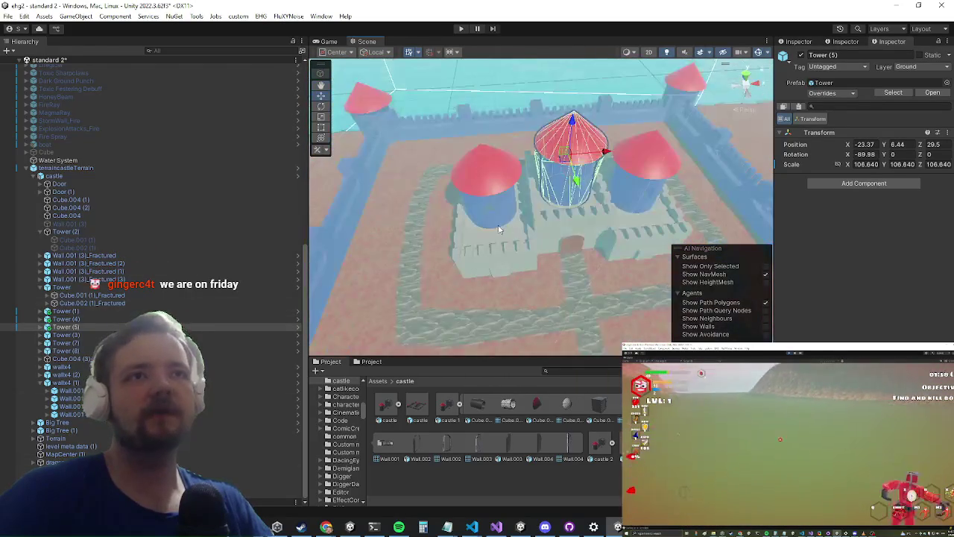
- Select the wall piece Cube.004 (1) and open its material's options
click(499, 300)
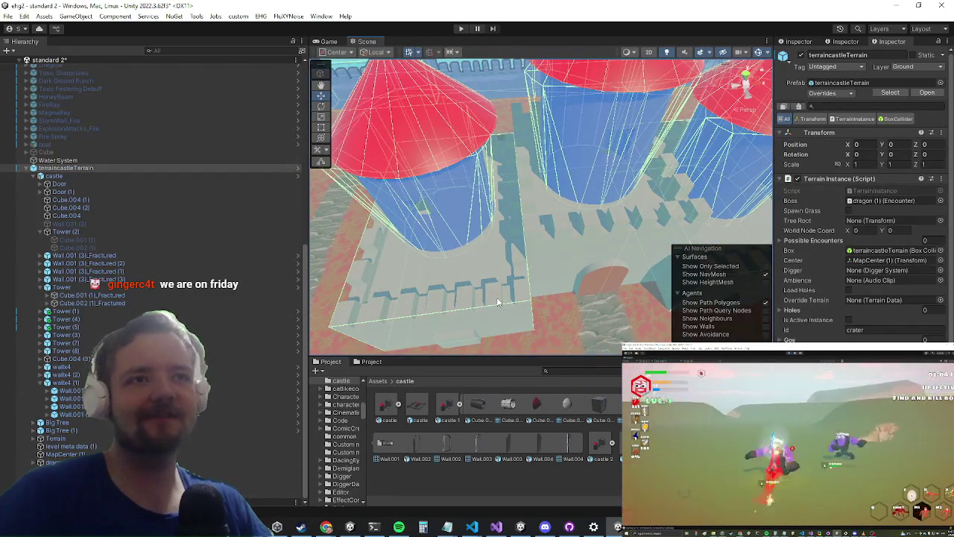
click(496, 296)
right_click(819, 312)
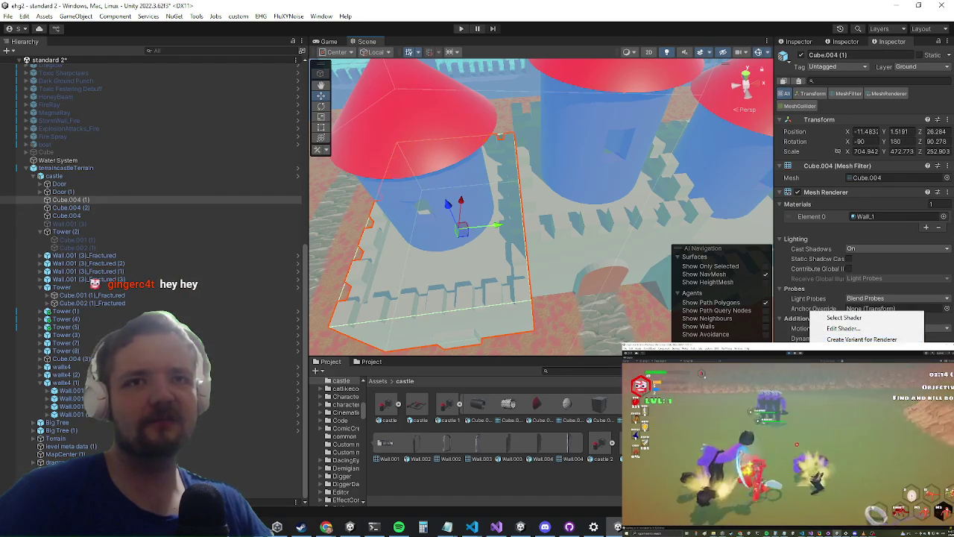
- Assign the grey Wall_1 material to Tower (1)'s Cube.001 (1)_Fractured body, replacing Wall_0
click(865, 216)
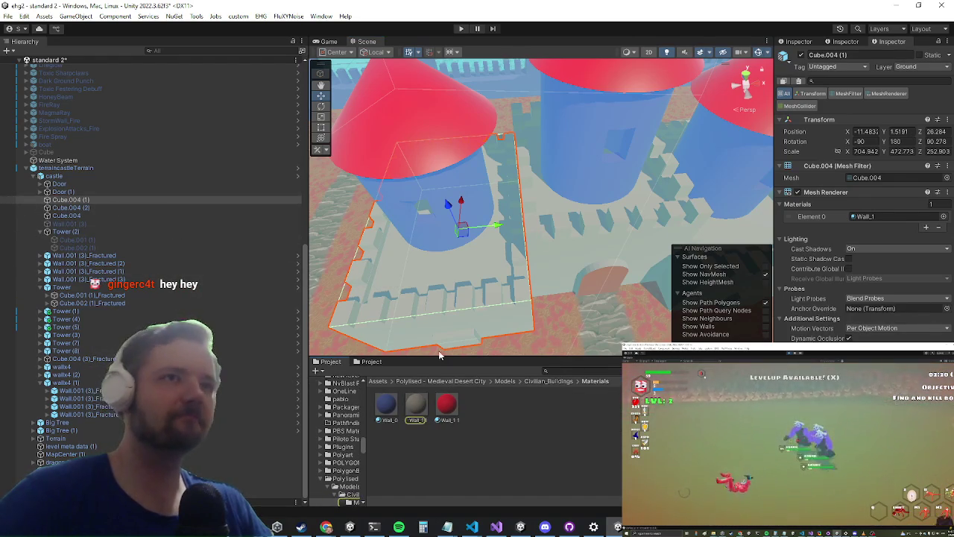
click(457, 166)
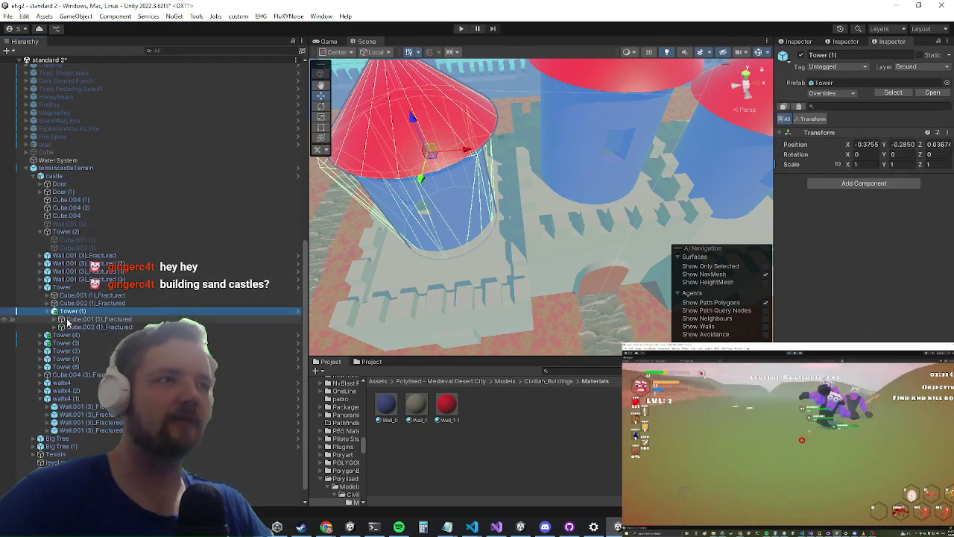
click(67, 319)
click(66, 311)
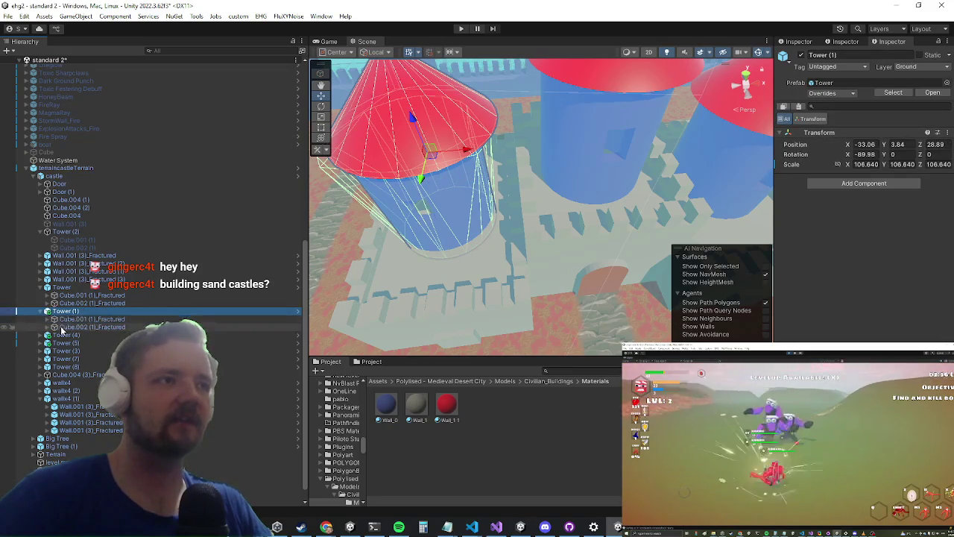
key(f)
mouse_move(486, 225)
mouse_down()
mouse_move(462, 209)
mouse_move(492, 220)
mouse_move(485, 223)
mouse_up()
click(67, 318)
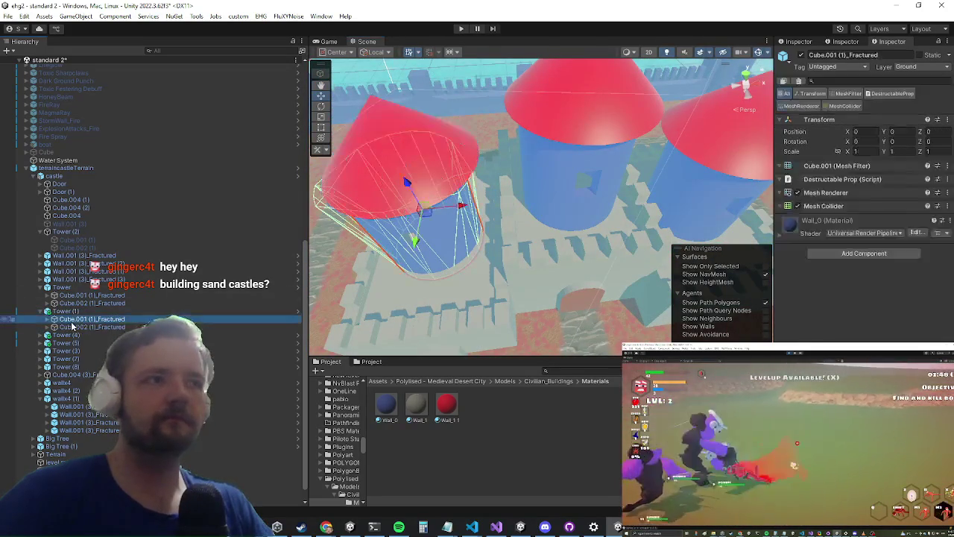
scroll(861, 333, down, 2)
scroll(861, 333, down, 2)
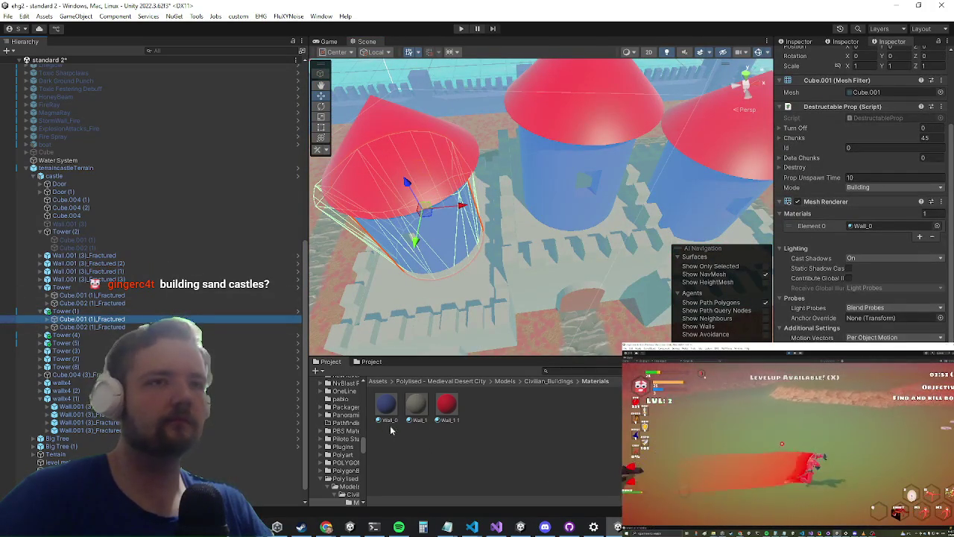
drag(417, 405, 442, 260)
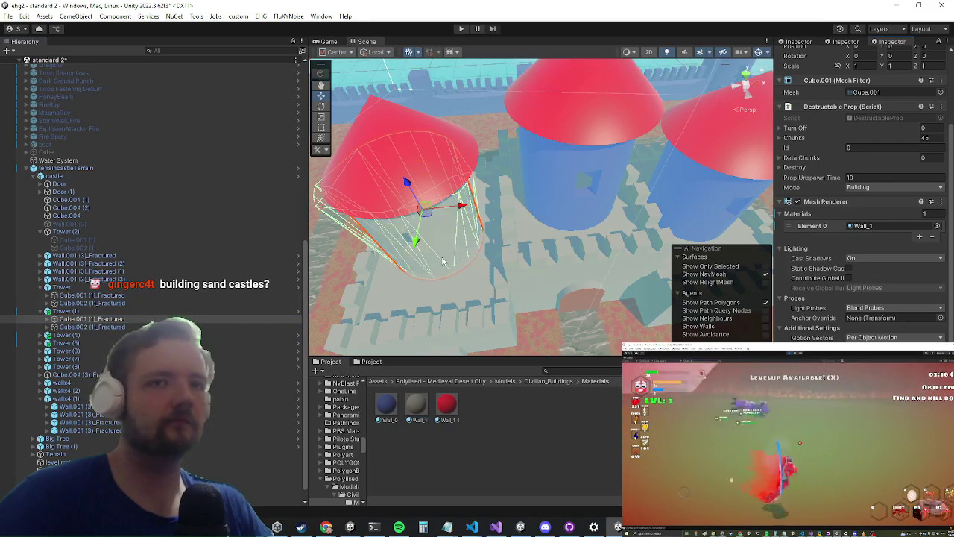
- Select Tower (5)'s cylinder body and bring its Mesh Renderer materials into view
click(547, 174)
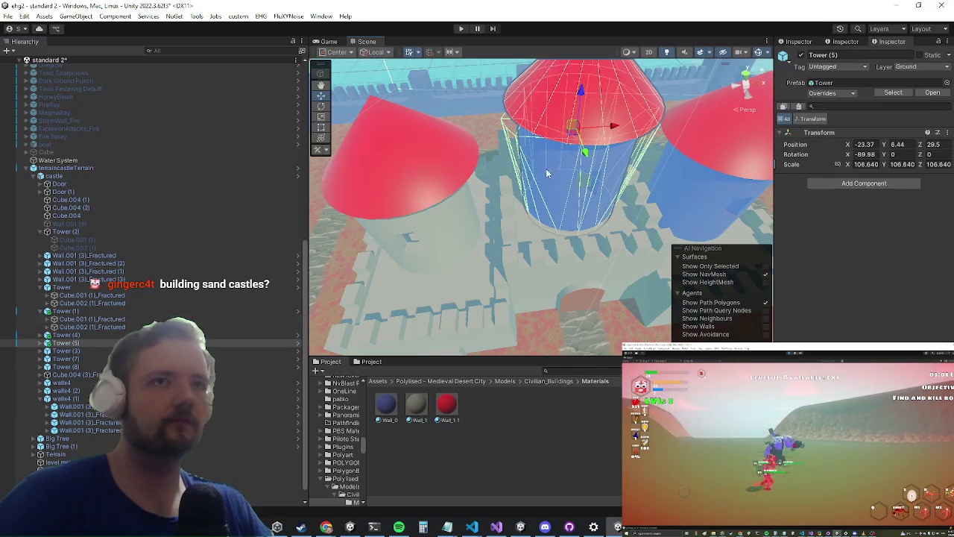
click(40, 343)
click(73, 351)
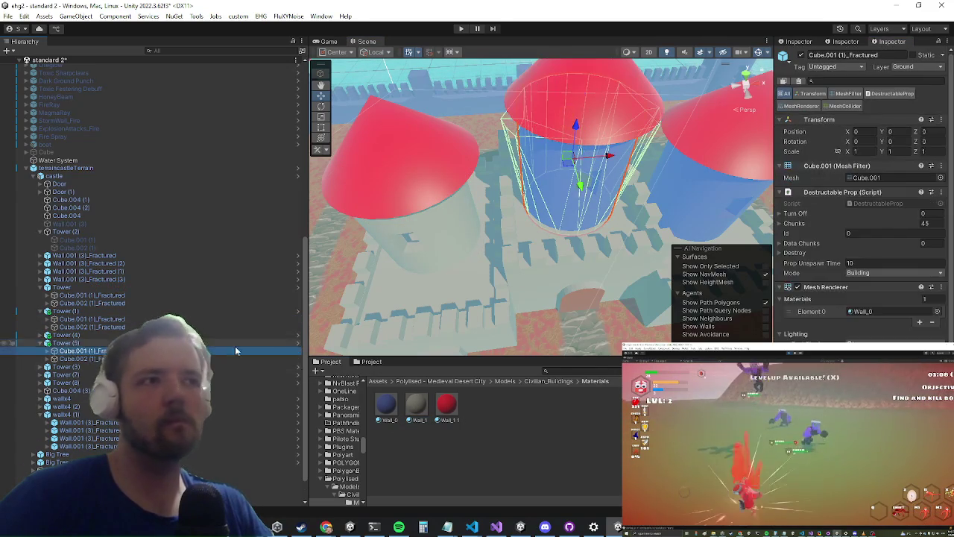
scroll(857, 223, down, 3)
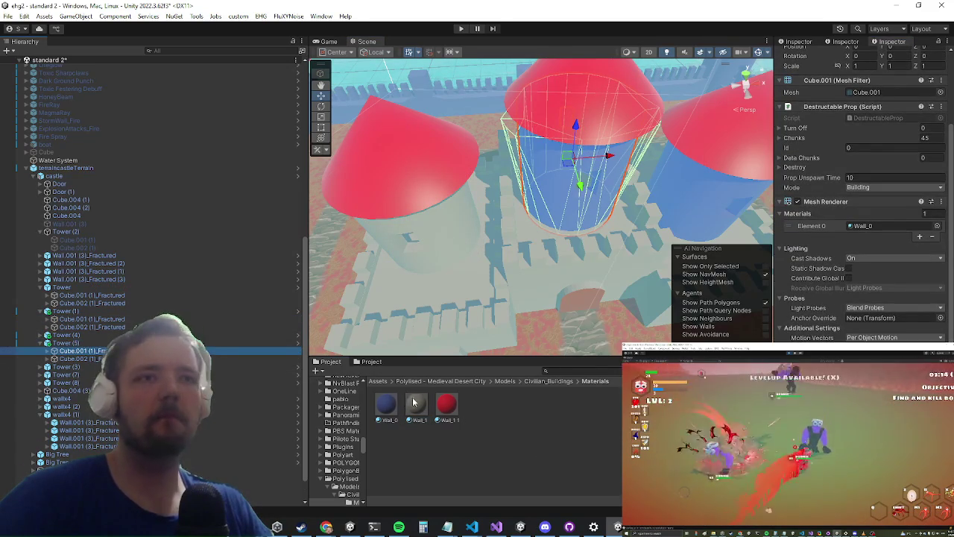